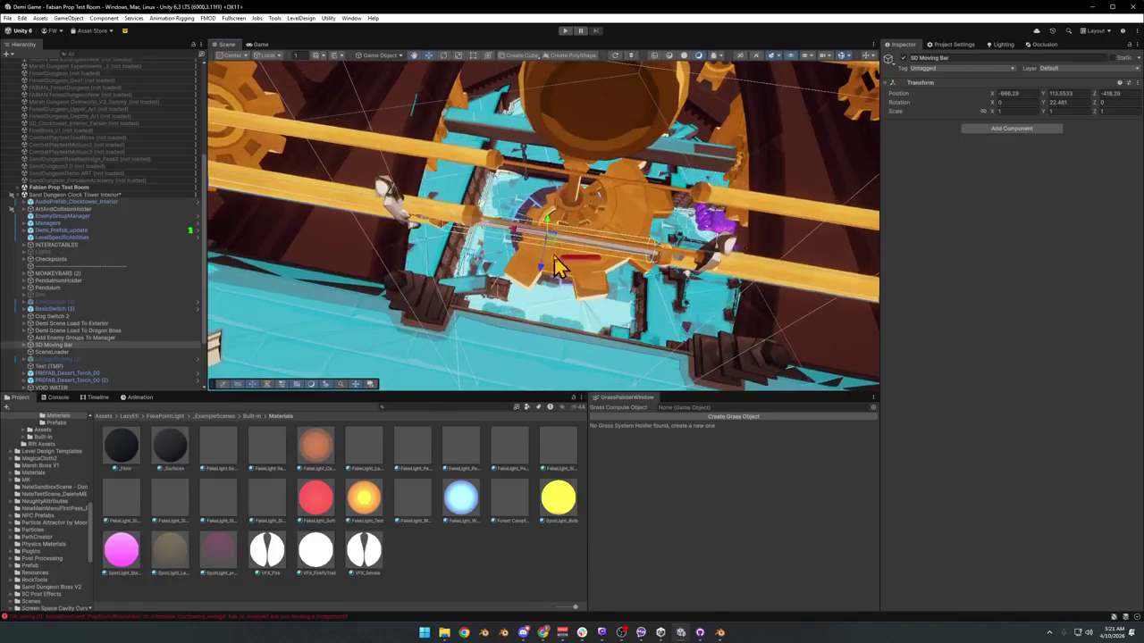
# - Unload the Fabian Prop Test Room scene and expand the Sand Dungeon Clock Tower Interior scene
pyautogui.click(12, 195)
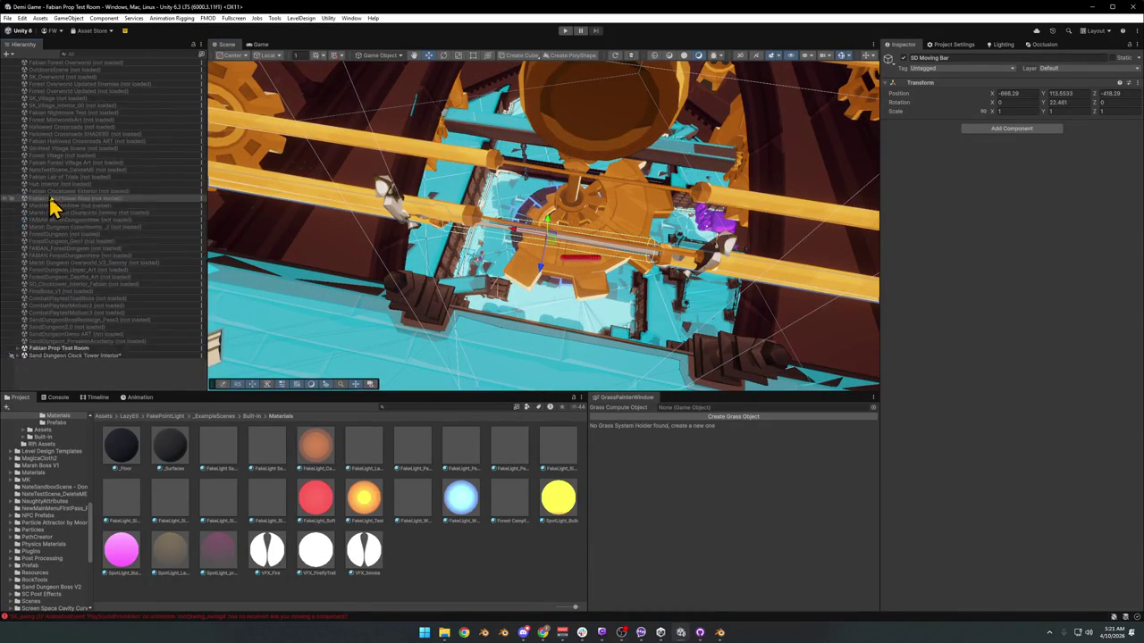
pyautogui.rightClick(66, 350)
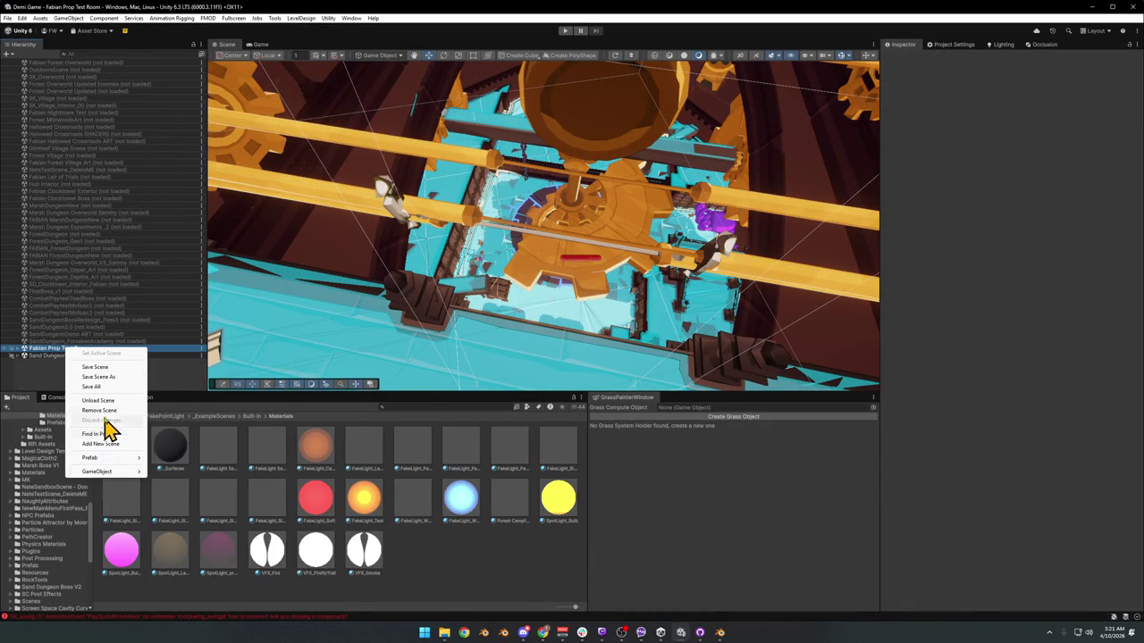
pyautogui.click(100, 400)
pyautogui.moveTo(575, 263)
pyautogui.mouseDown()
pyautogui.moveTo(439, 205)
pyautogui.moveTo(502, 222)
pyautogui.moveTo(493, 253)
pyautogui.mouseUp()
pyautogui.click(13, 356)
pyautogui.scroll(-10, 101, 334)
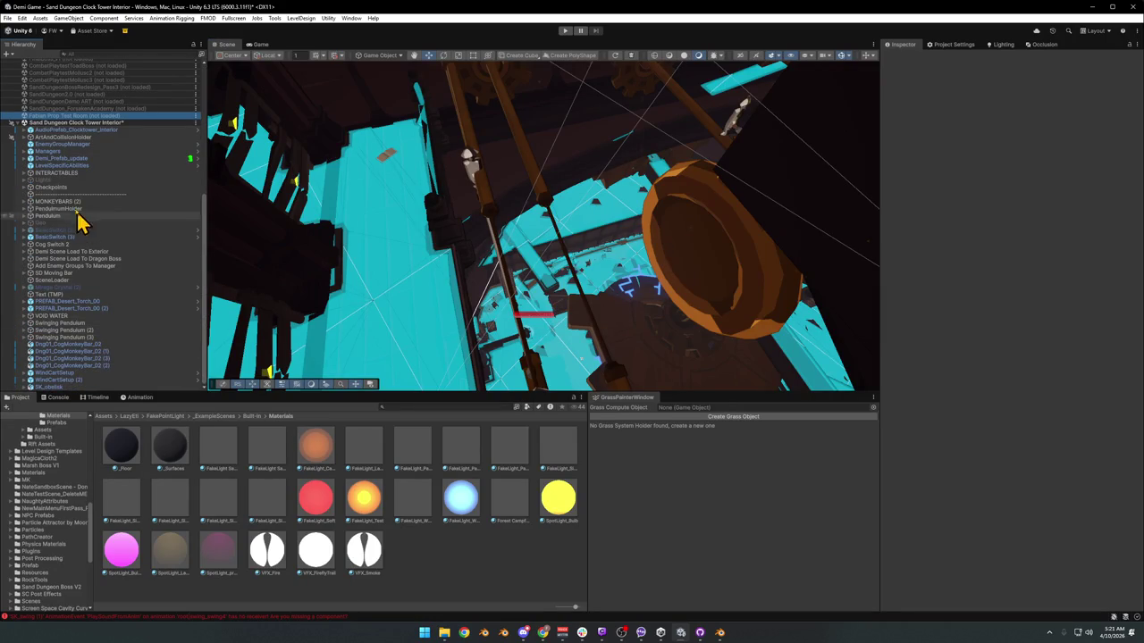
# - Select and frame SD Moving Bar (1), then rotate it about 24 degrees around Y
pyautogui.click(487, 210)
pyautogui.click(100, 373)
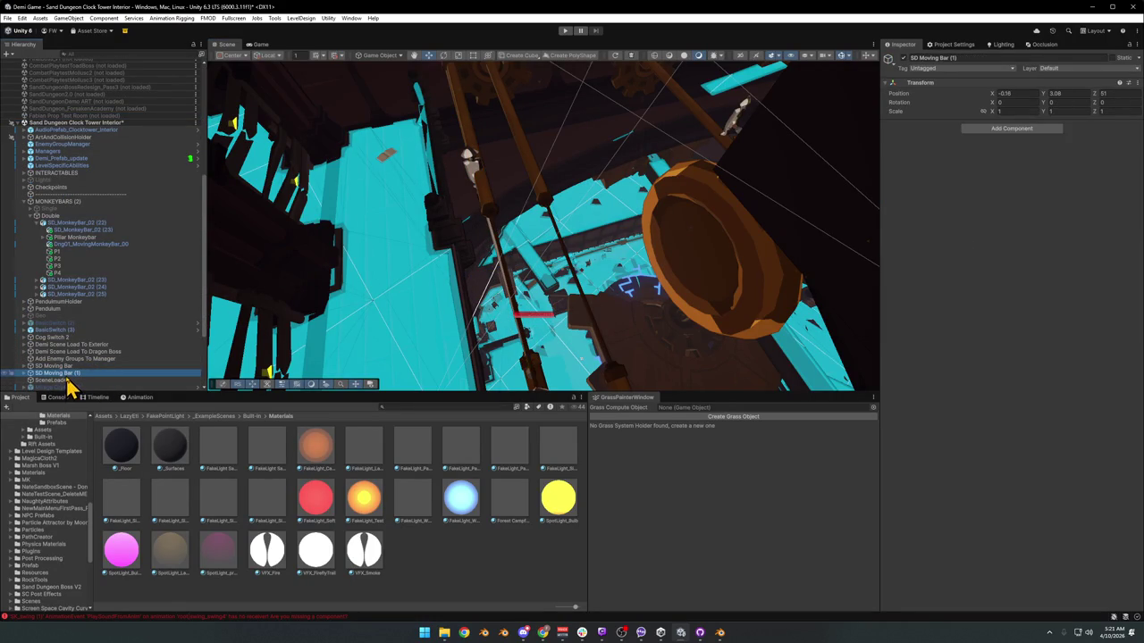
pyautogui.hotkey('ctrl', 'alt', 'f')
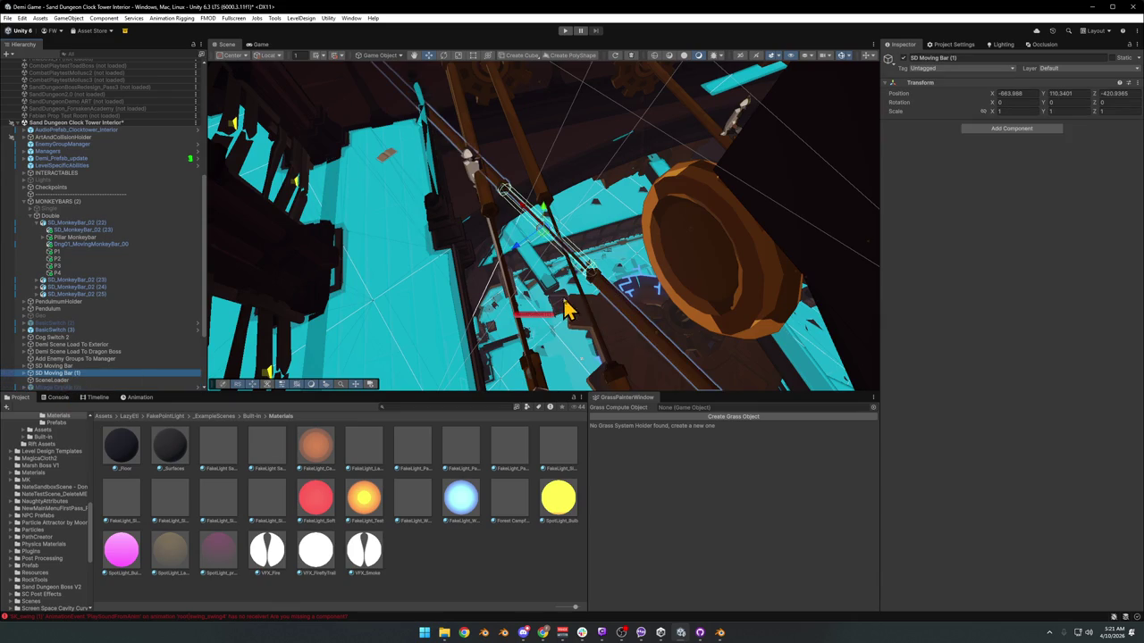
pyautogui.press('e')
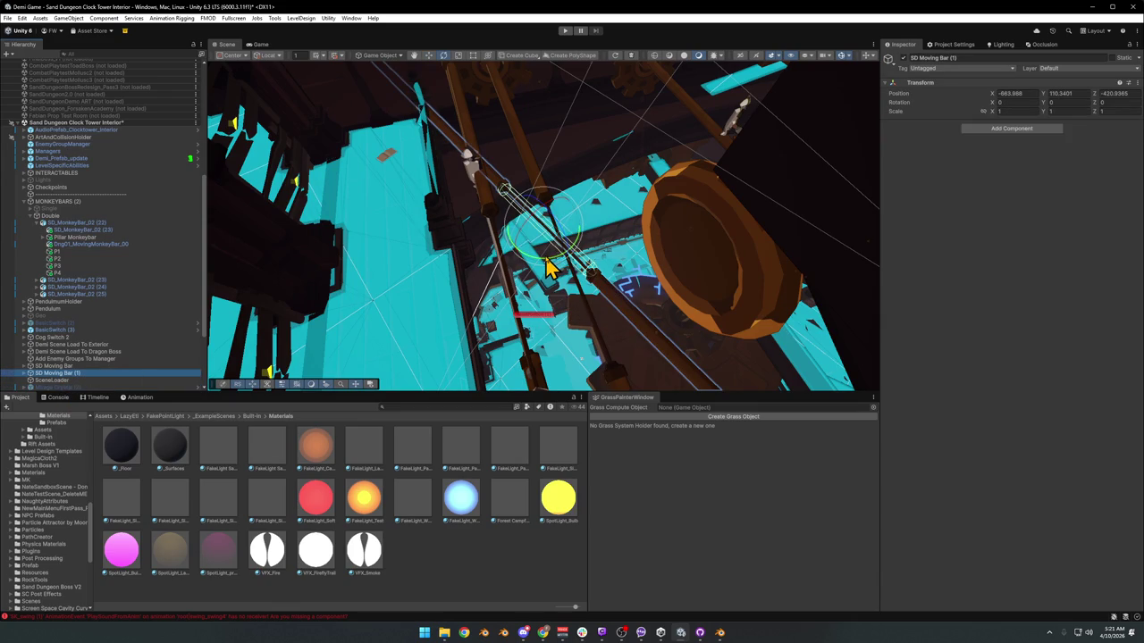
pyautogui.moveTo(548, 267); pyautogui.dragTo(516, 282)
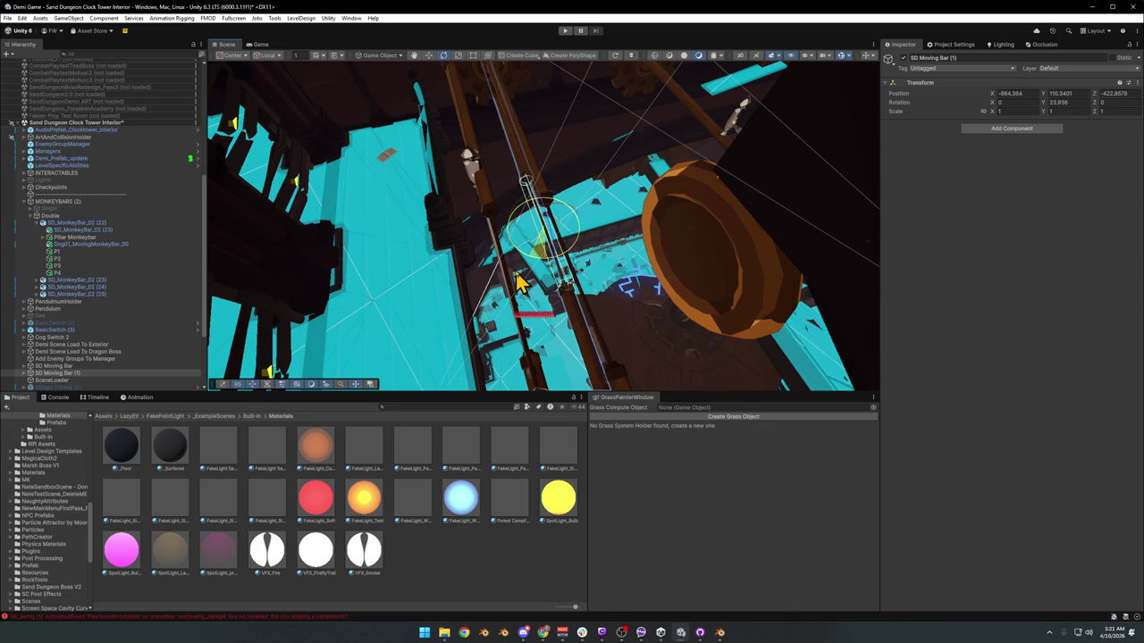
# - Move SD Moving Bar (1) down beside the original bar, to Y about 113.01
pyautogui.press('w')
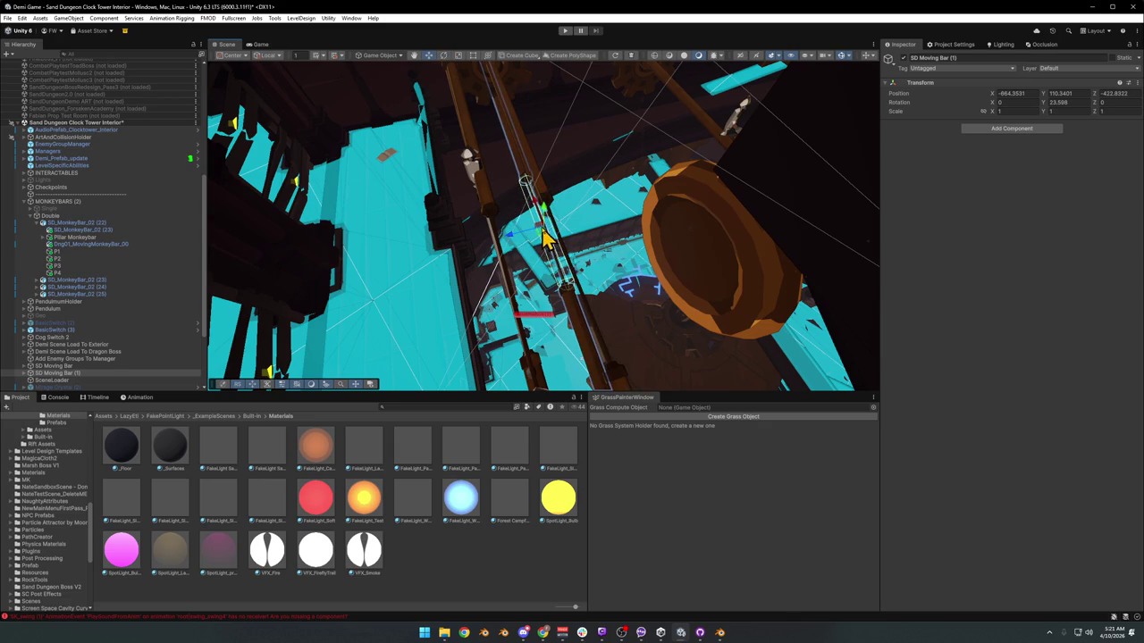
pyautogui.moveTo(715, 134); pyautogui.dragTo(497, 229)
pyautogui.moveTo(444, 350)
pyautogui.mouseDown()
pyautogui.moveTo(506, 340)
pyautogui.moveTo(513, 262)
pyautogui.moveTo(500, 234)
pyautogui.moveTo(496, 257)
pyautogui.moveTo(590, 265)
pyautogui.moveTo(615, 283)
pyautogui.mouseUp()
pyautogui.moveTo(542, 246)
pyautogui.mouseDown()
pyautogui.moveTo(495, 242)
pyautogui.moveTo(488, 273)
pyautogui.moveTo(574, 265)
pyautogui.moveTo(707, 309)
pyautogui.moveTo(667, 266)
pyautogui.moveTo(572, 255)
pyautogui.moveTo(577, 273)
pyautogui.mouseUp()
pyautogui.hotkey('ctrl', 'z')
pyautogui.moveTo(568, 221)
pyautogui.mouseDown()
pyautogui.moveTo(492, 241)
pyautogui.moveTo(593, 262)
pyautogui.mouseUp()
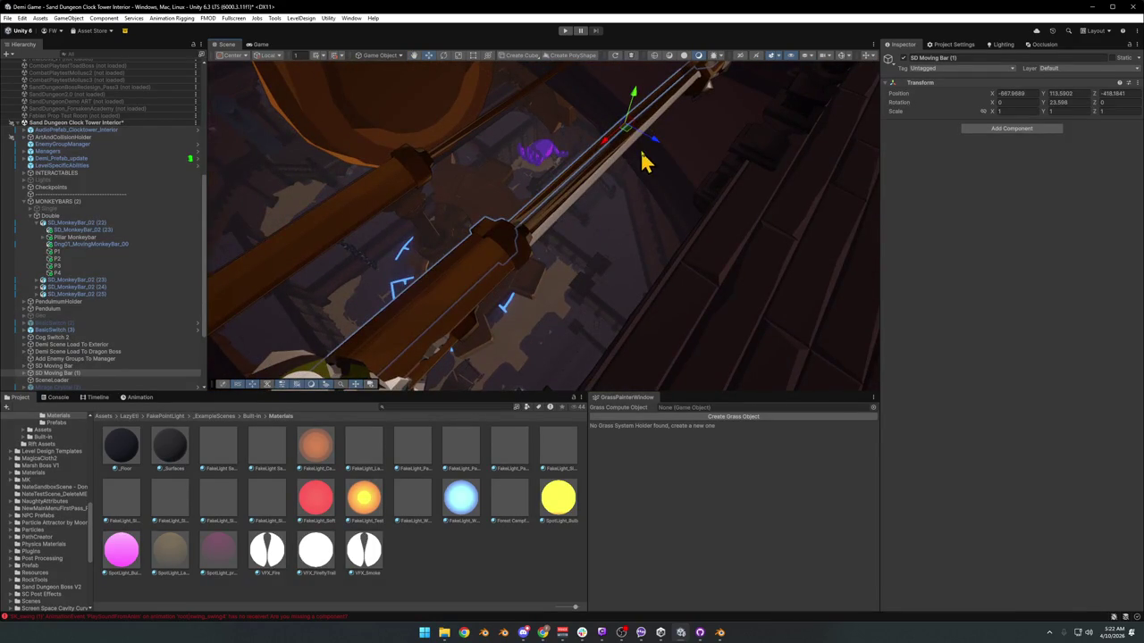
pyautogui.moveTo(664, 153)
pyautogui.mouseDown()
pyautogui.moveTo(542, 84)
pyautogui.moveTo(604, 192)
pyautogui.moveTo(626, 204)
pyautogui.moveTo(620, 184)
pyautogui.moveTo(582, 205)
pyautogui.moveTo(493, 200)
pyautogui.moveTo(497, 214)
pyautogui.moveTo(435, 211)
pyautogui.moveTo(458, 221)
pyautogui.moveTo(542, 212)
pyautogui.moveTo(608, 247)
pyautogui.moveTo(630, 241)
pyautogui.moveTo(605, 258)
pyautogui.moveTo(666, 252)
pyautogui.moveTo(595, 301)
pyautogui.mouseUp()
# - Select the SD Moving Bar monkey bar and undo the accidental nudges to its position
pyautogui.click(567, 248)
pyautogui.click(454, 246)
pyautogui.hotkey('ctrl', 'z')
pyautogui.click(609, 250)
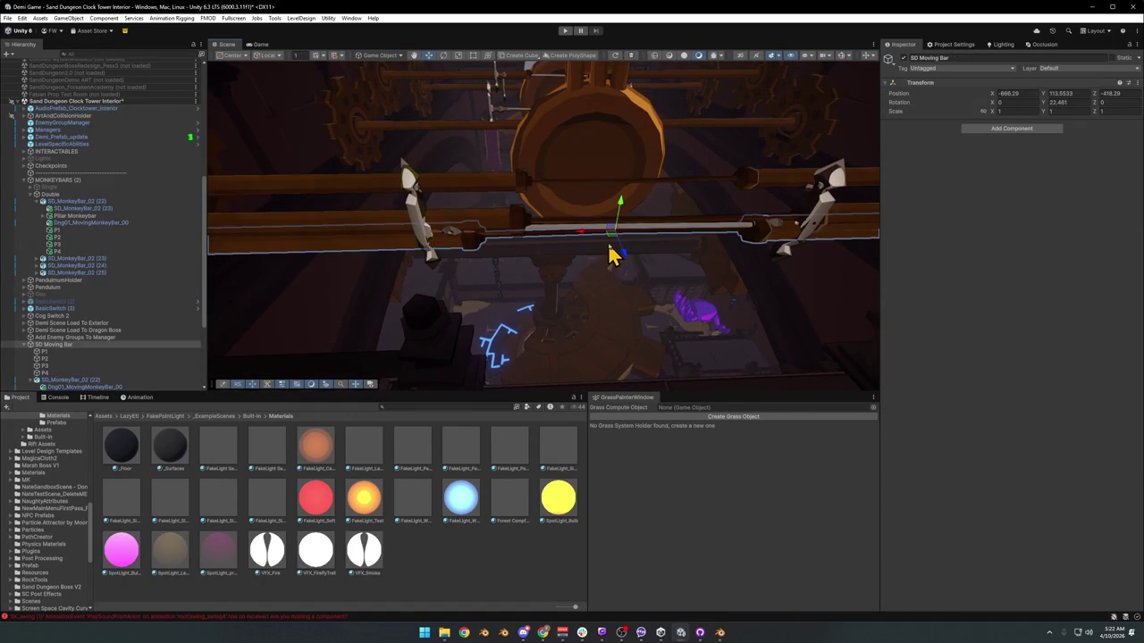
pyautogui.moveTo(616, 248); pyautogui.dragTo(590, 294)
pyautogui.hotkey('ctrl', 'z')
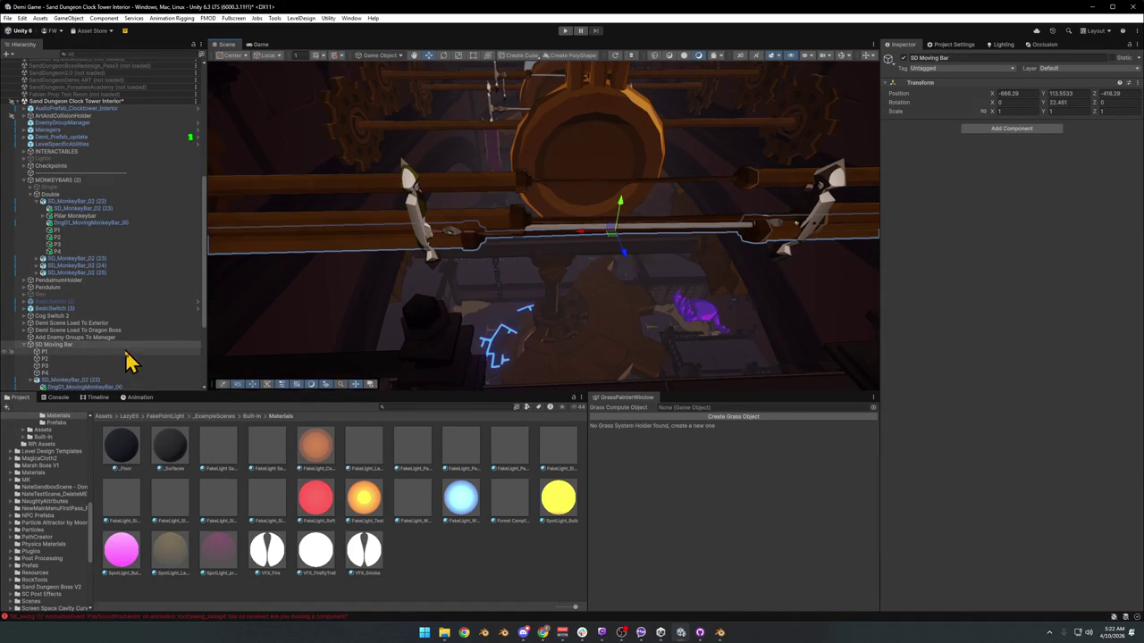
pyautogui.click(25, 346)
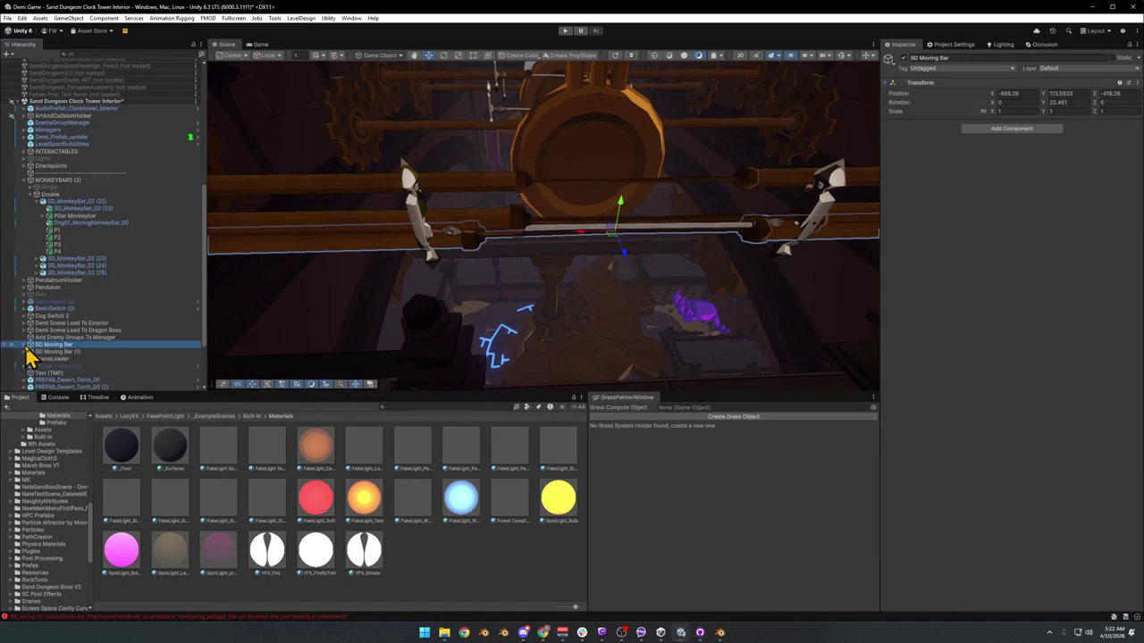
# - Select the Double monkey-bar group and deactivate it
pyautogui.click(604, 224)
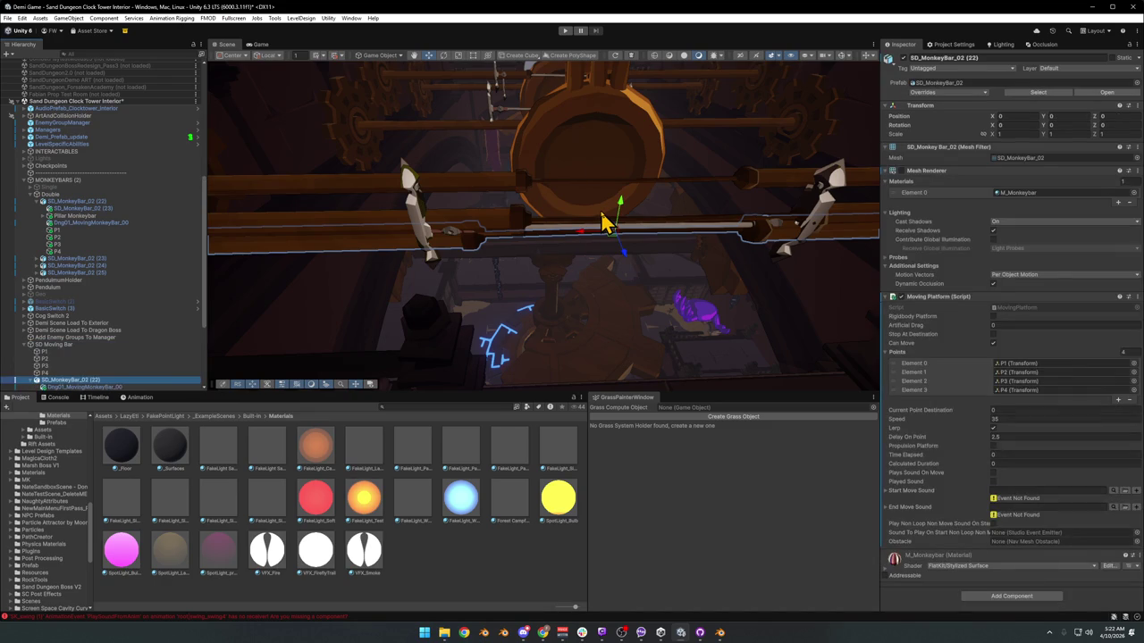
pyautogui.click(423, 230)
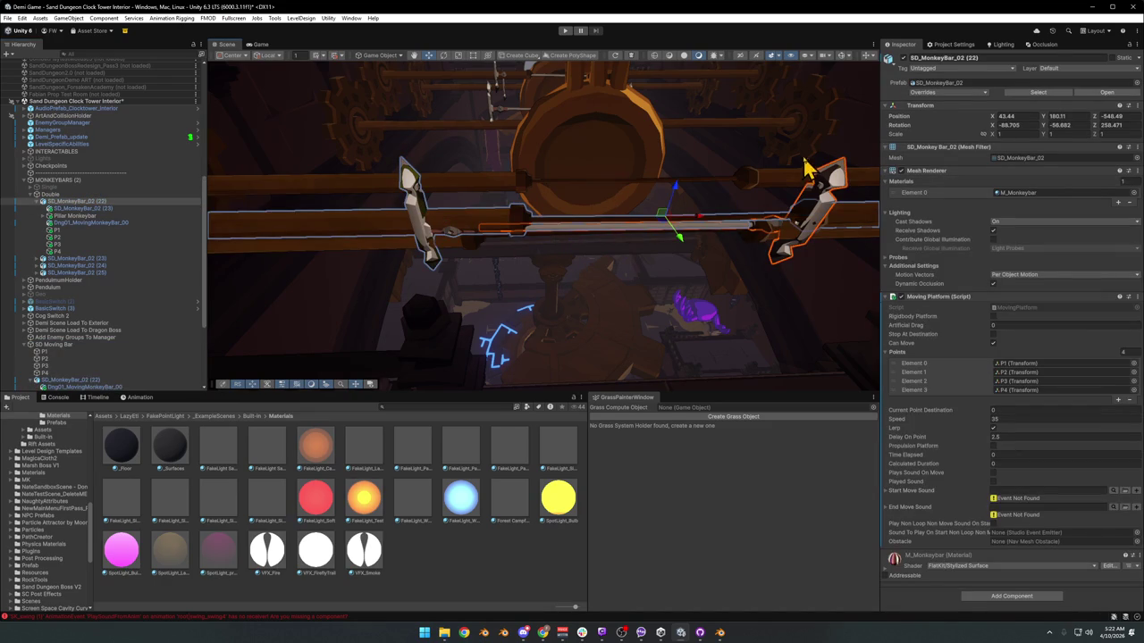
pyautogui.click(585, 235)
pyautogui.click(589, 235)
pyautogui.moveTo(583, 239); pyautogui.dragTo(600, 229)
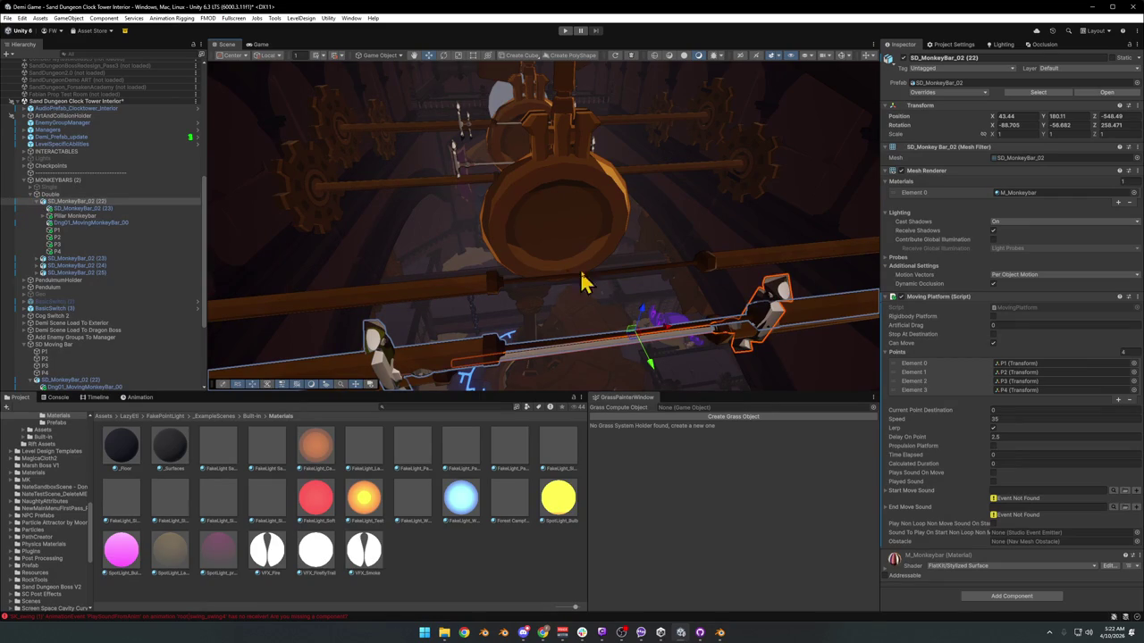
pyautogui.moveTo(524, 263)
pyautogui.mouseDown()
pyautogui.moveTo(643, 292)
pyautogui.moveTo(639, 302)
pyautogui.mouseUp()
pyautogui.click(639, 302)
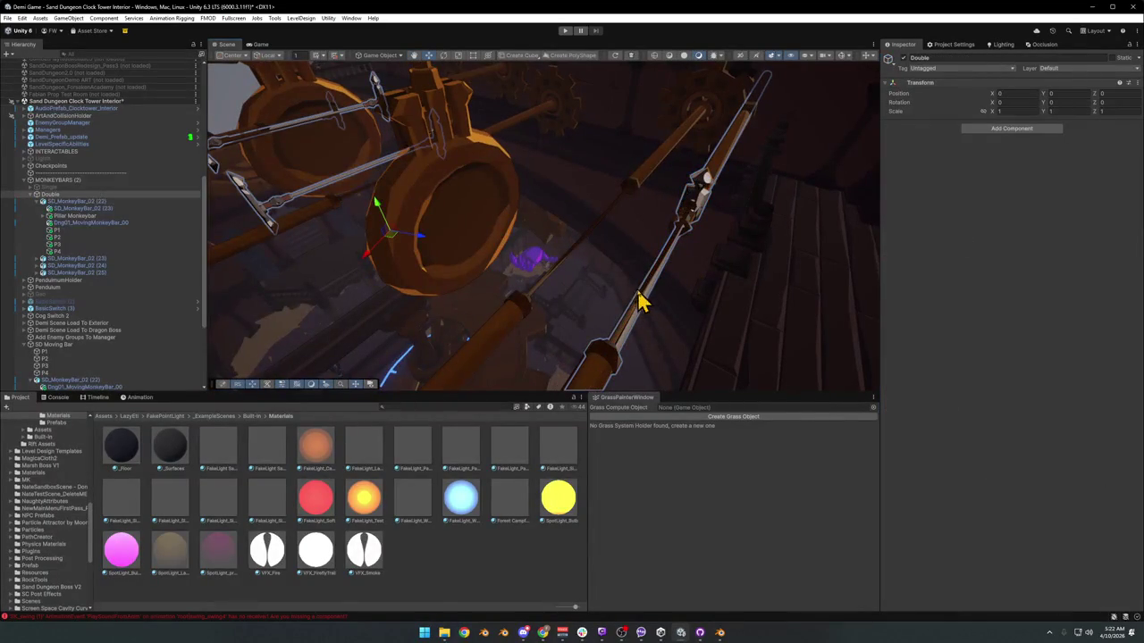
pyautogui.moveTo(679, 190)
pyautogui.mouseDown()
pyautogui.moveTo(636, 191)
pyautogui.moveTo(684, 209)
pyautogui.moveTo(670, 207)
pyautogui.mouseUp()
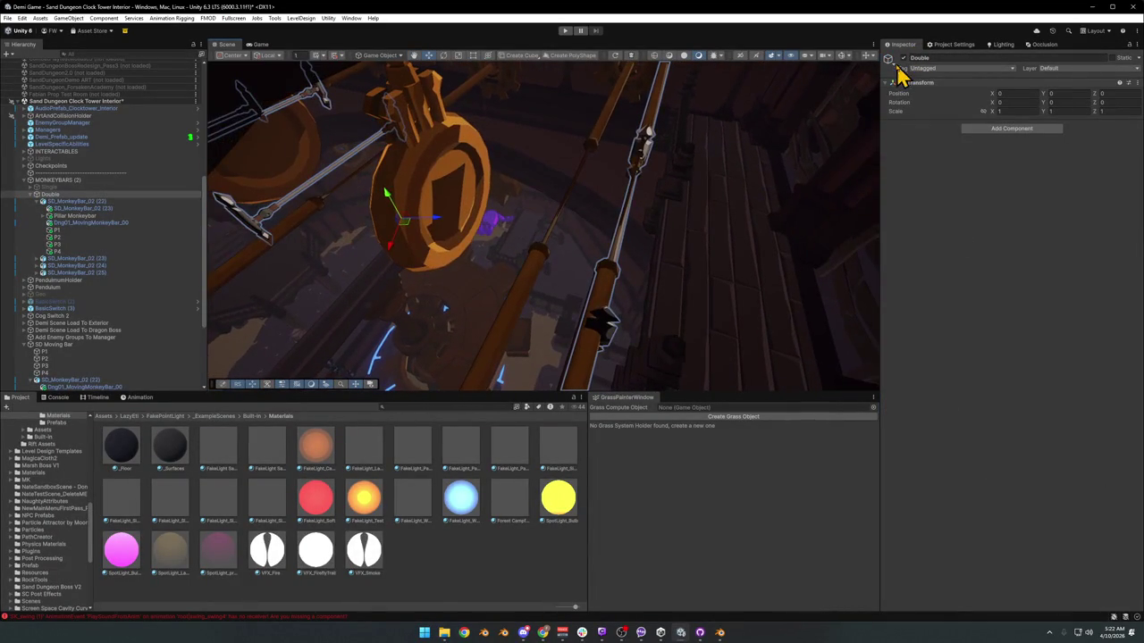
pyautogui.click(902, 57)
# - Delete the golden Dng01_MovingMonkeyBar_00 bar mesh from the monkey bar
pyautogui.moveTo(849, 117)
pyautogui.mouseDown()
pyautogui.moveTo(581, 242)
pyautogui.moveTo(547, 279)
pyautogui.moveTo(492, 230)
pyautogui.moveTo(508, 235)
pyautogui.mouseUp()
pyautogui.click(508, 235)
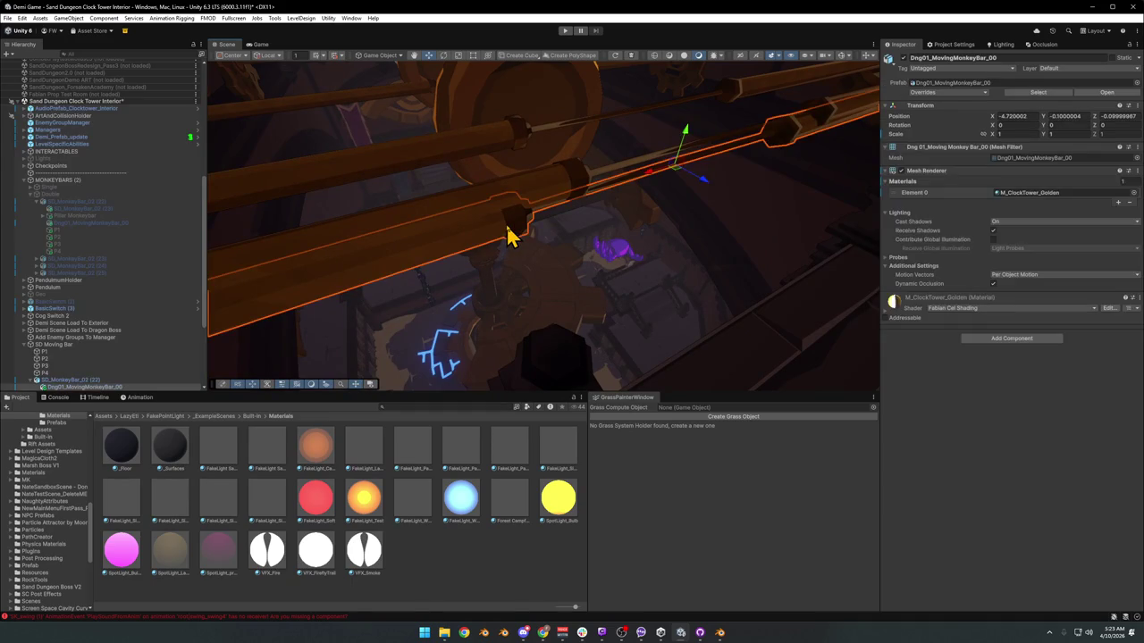
pyautogui.click(502, 240)
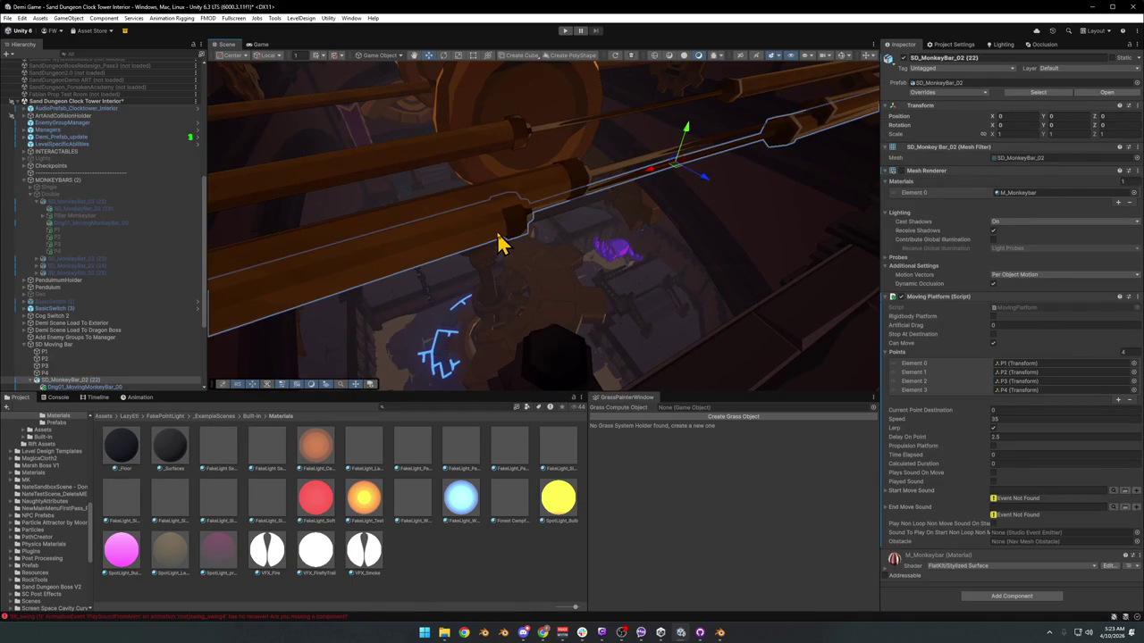
pyautogui.click(161, 345)
pyautogui.click(25, 345)
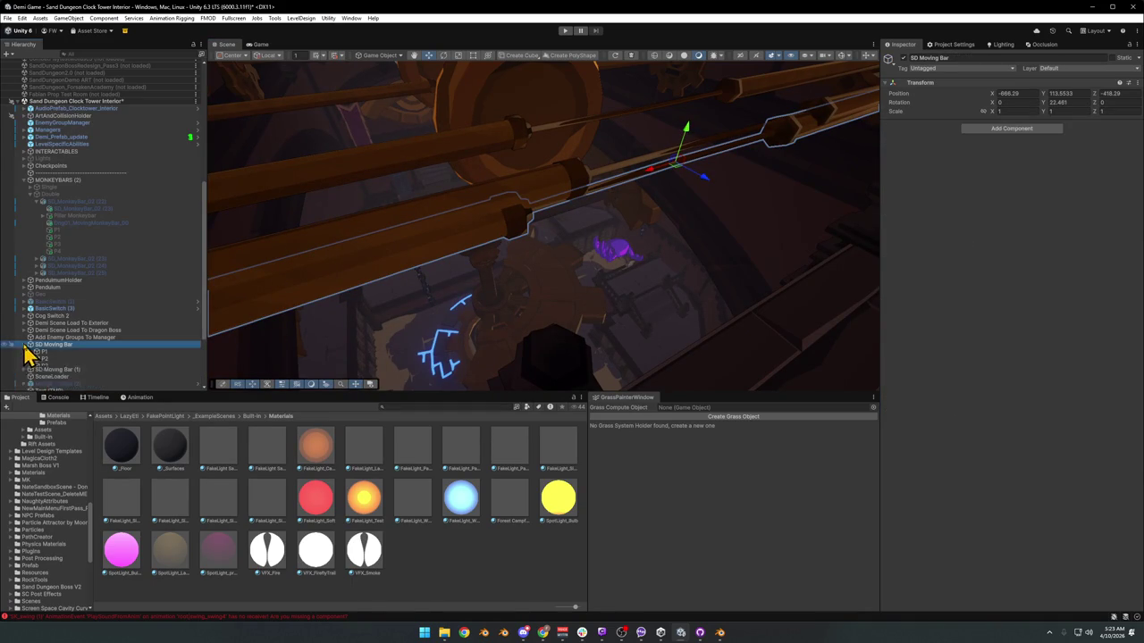
pyautogui.click(530, 204)
pyautogui.click(531, 204)
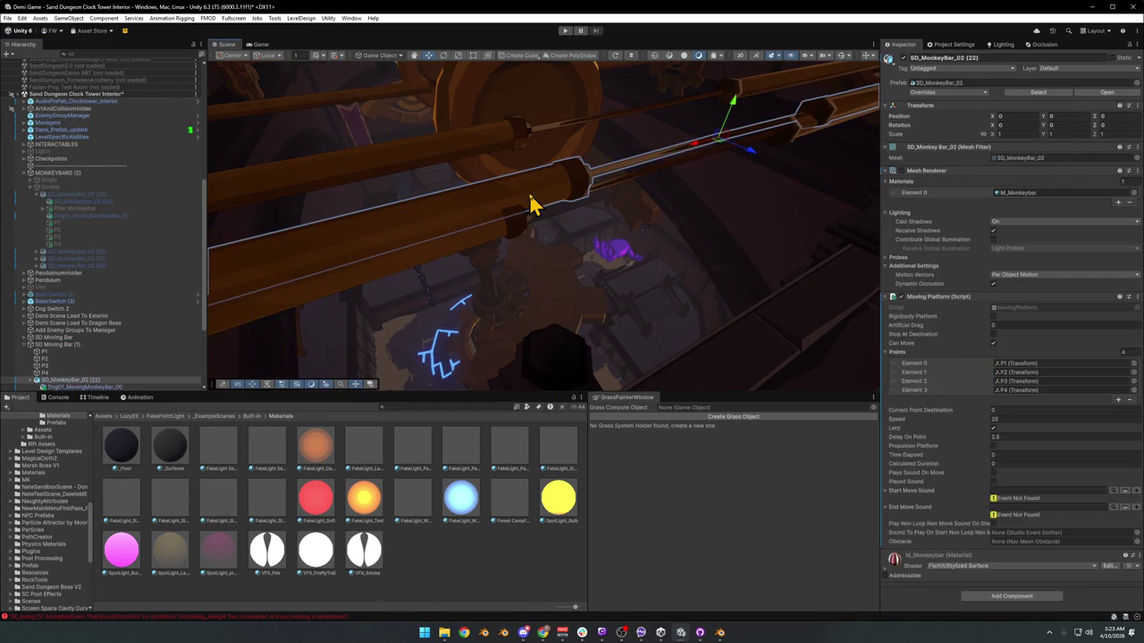
pyautogui.click(505, 212)
pyautogui.moveTo(610, 272)
pyautogui.mouseDown()
pyautogui.moveTo(572, 242)
pyautogui.moveTo(575, 257)
pyautogui.mouseUp()
pyautogui.click(327, 261)
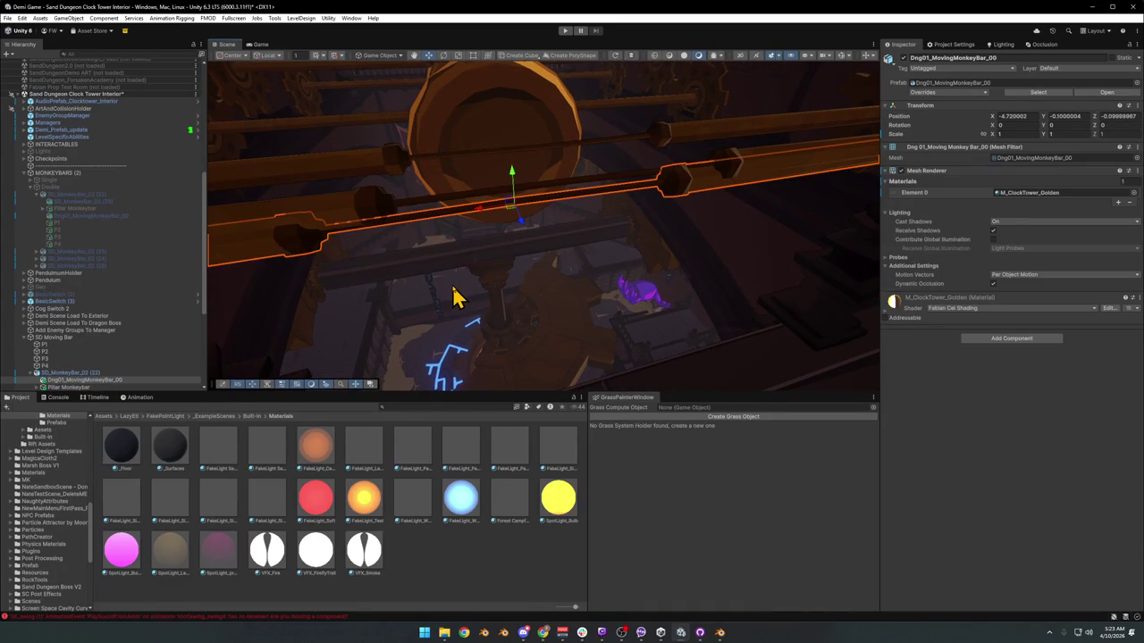
pyautogui.press('Delete')
pyautogui.moveTo(724, 246)
pyautogui.mouseDown()
pyautogui.moveTo(506, 220)
pyautogui.moveTo(539, 248)
pyautogui.moveTo(707, 294)
pyautogui.moveTo(569, 262)
pyautogui.moveTo(638, 258)
pyautogui.mouseUp()
# - Nudge the Dng01_CogMonkeyBar_02 cog monkey bar slightly sideways with the move gizmo
pyautogui.click(541, 240)
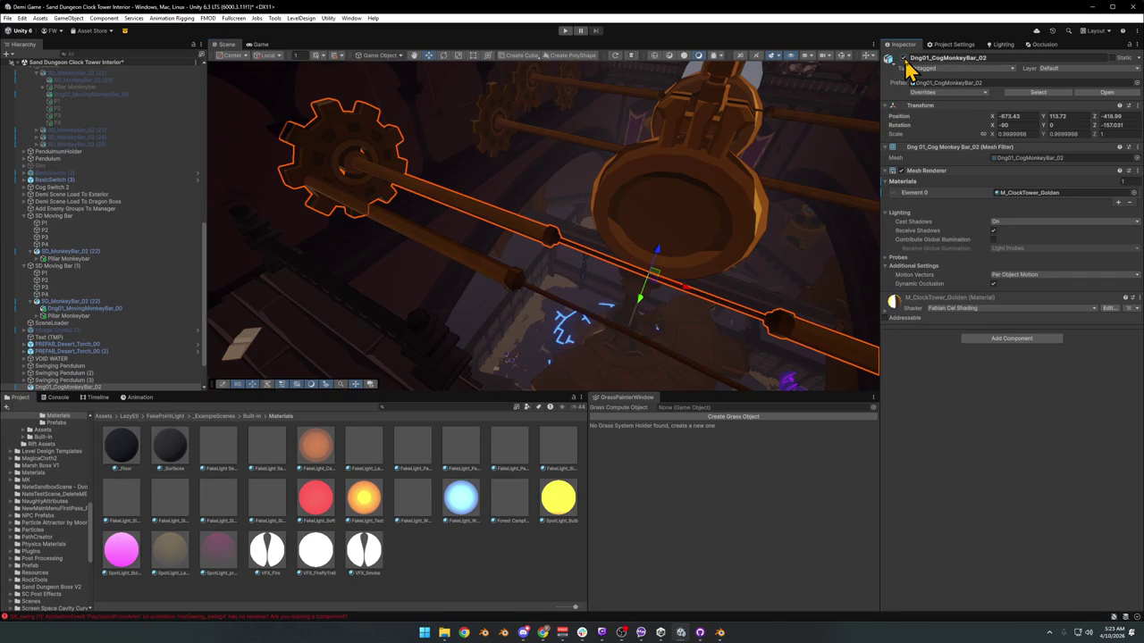
pyautogui.moveTo(677, 234)
pyautogui.mouseDown()
pyautogui.moveTo(572, 240)
pyautogui.moveTo(567, 209)
pyautogui.moveTo(730, 204)
pyautogui.moveTo(620, 199)
pyautogui.moveTo(490, 308)
pyautogui.mouseUp()
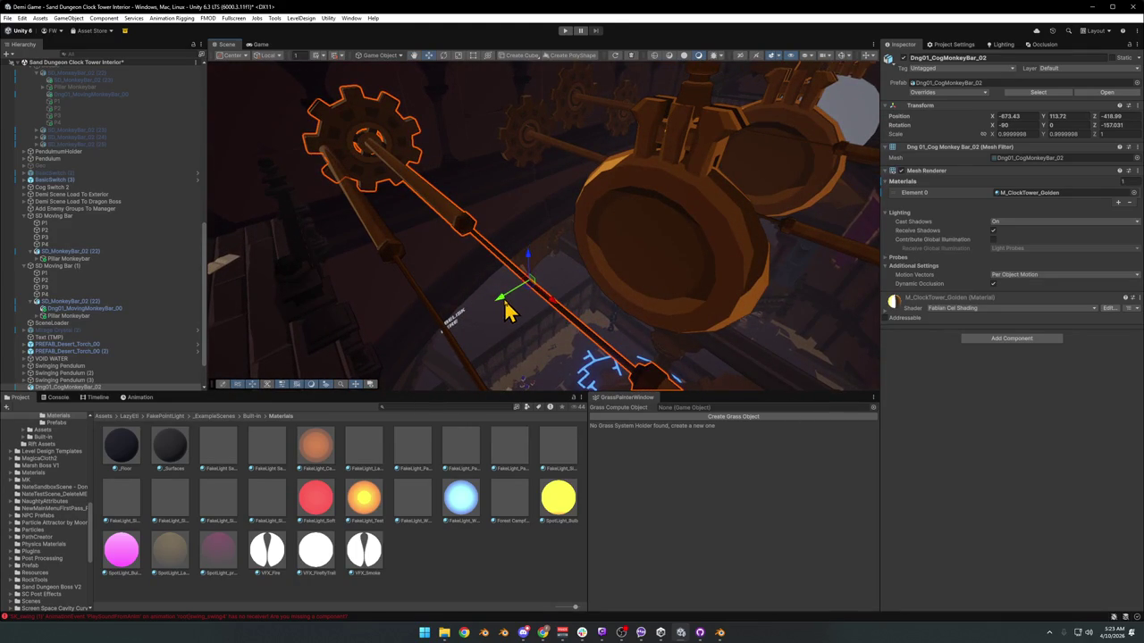
pyautogui.moveTo(505, 308)
pyautogui.mouseDown()
pyautogui.moveTo(743, 248)
pyautogui.moveTo(636, 283)
pyautogui.mouseUp()
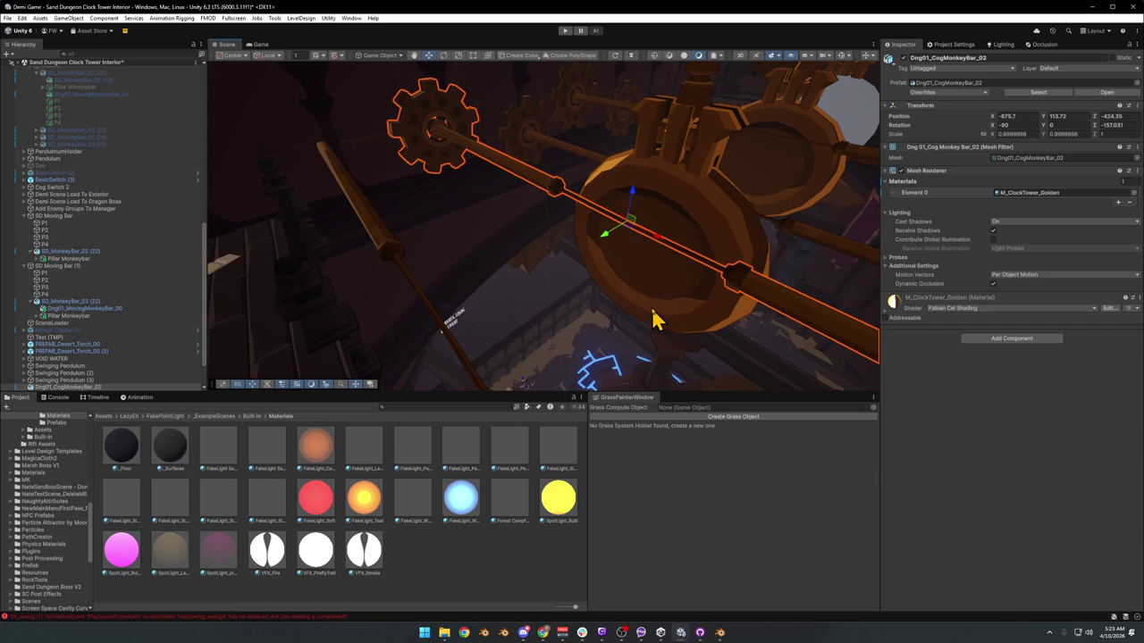
pyautogui.moveTo(715, 243)
pyautogui.mouseDown()
pyautogui.moveTo(616, 199)
pyautogui.moveTo(617, 211)
pyautogui.mouseUp()
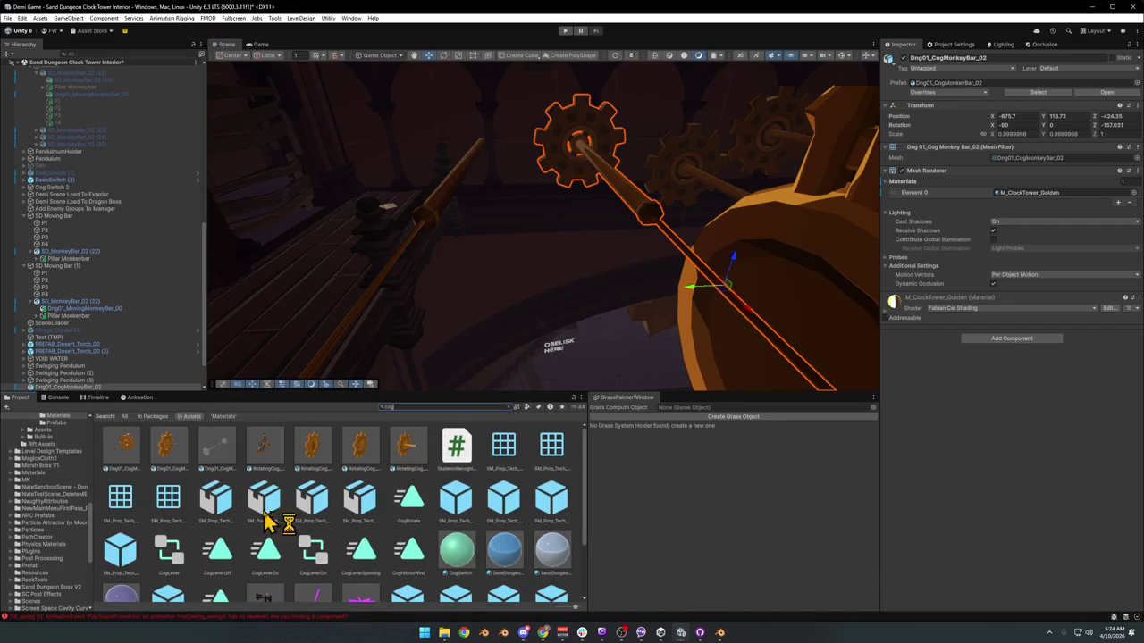
# - Drag a RotatingCog_02 cog into the scene, replacing an undone RotatingCog_01 placement
pyautogui.moveTo(316, 457)
pyautogui.mouseDown()
pyautogui.moveTo(452, 170)
pyautogui.moveTo(462, 163)
pyautogui.moveTo(485, 184)
pyautogui.moveTo(470, 230)
pyautogui.moveTo(562, 235)
pyautogui.moveTo(582, 248)
pyautogui.mouseUp()
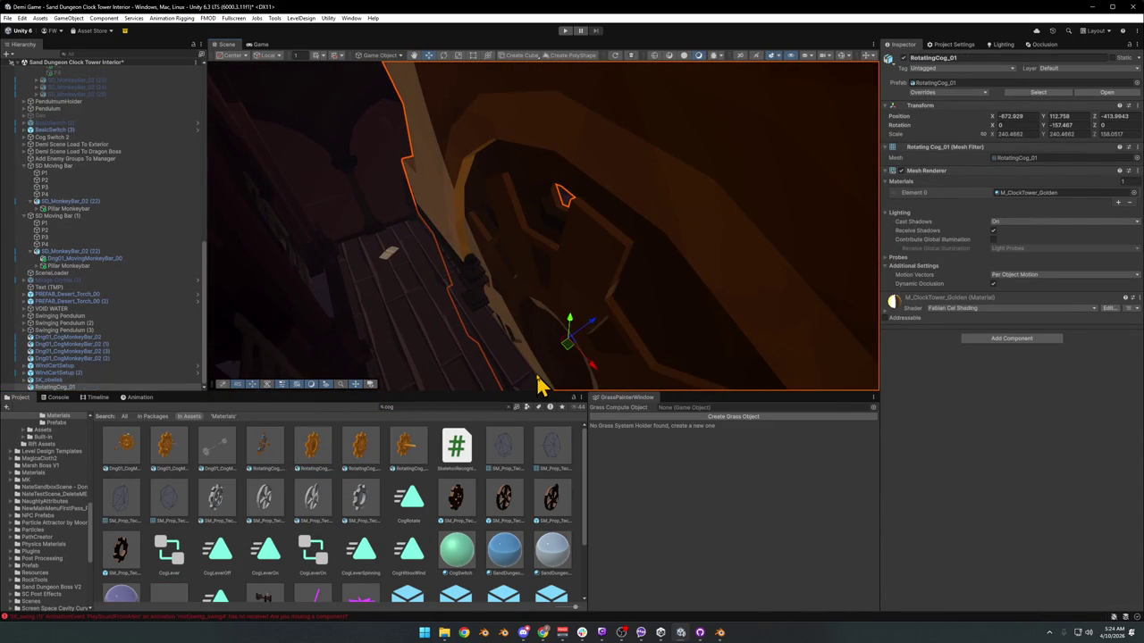
pyautogui.hotkey('ctrl', 'z')
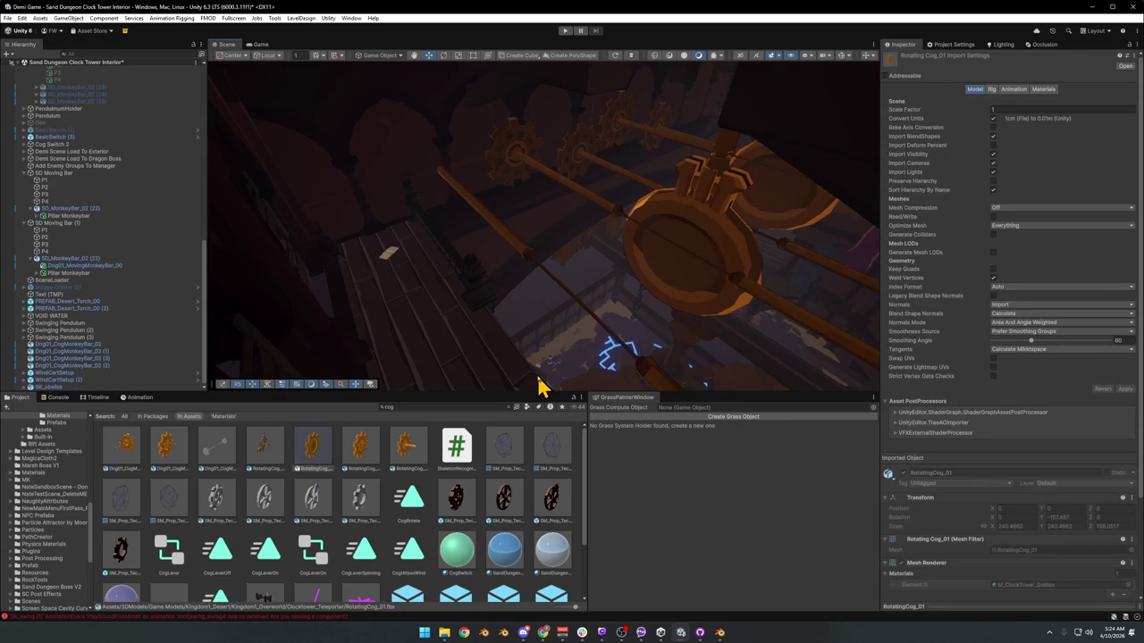
pyautogui.hotkey('ctrl', 'z')
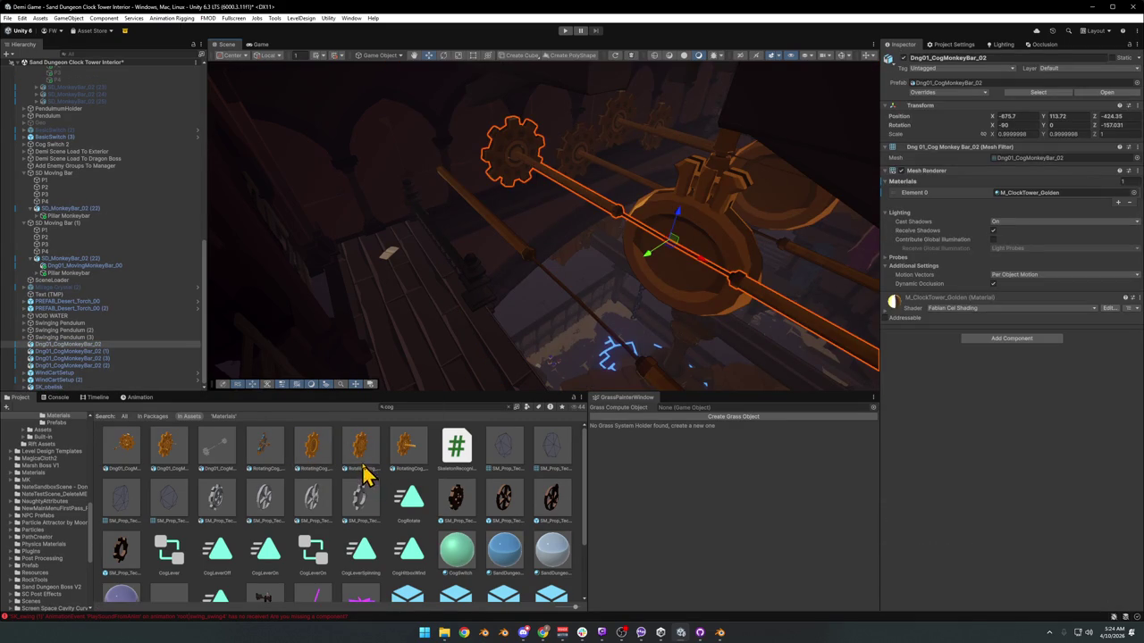
pyautogui.moveTo(362, 474)
pyautogui.mouseDown()
pyautogui.moveTo(467, 253)
pyautogui.moveTo(454, 196)
pyautogui.moveTo(484, 253)
pyautogui.mouseUp()
# - Rotate the cog around its vertical axis so it turns edge-on to the bar
pyautogui.press('e')
pyautogui.press('x')
pyautogui.moveTo(545, 277)
pyautogui.keyDown('alt'); pyautogui.mouseDown()
pyautogui.moveTo(584, 260)
pyautogui.moveTo(516, 269)
pyautogui.moveTo(536, 251)
pyautogui.moveTo(576, 351)
pyautogui.mouseUp(); pyautogui.keyUp('alt')
pyautogui.press('x')
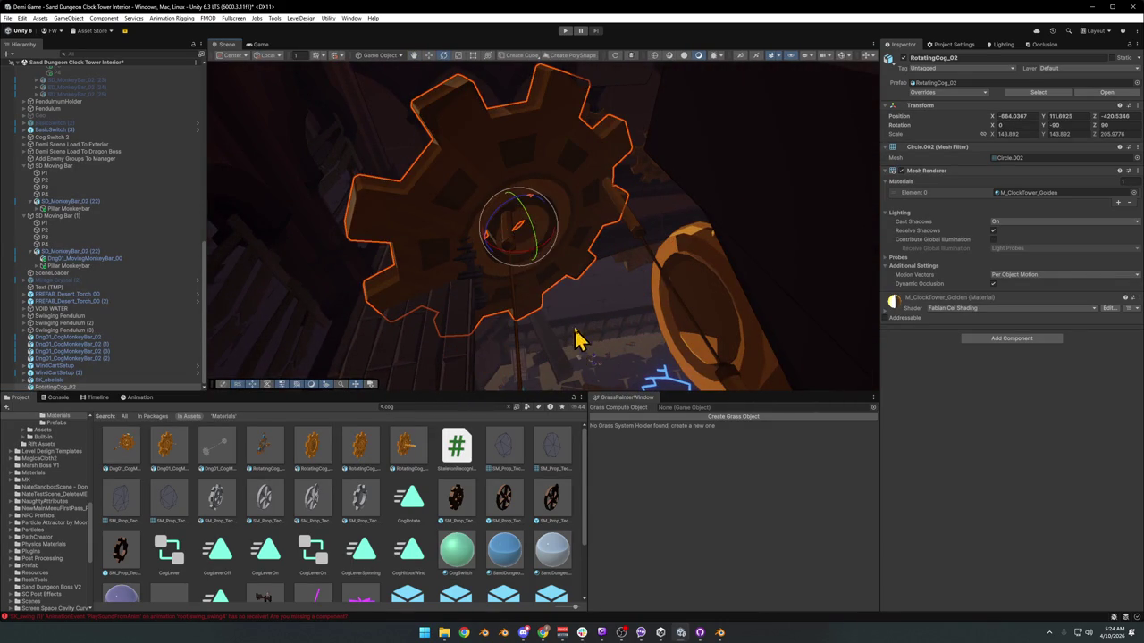
pyautogui.moveTo(527, 261)
pyautogui.mouseDown()
pyautogui.moveTo(504, 284)
pyautogui.moveTo(506, 158)
pyautogui.moveTo(510, 217)
pyautogui.moveTo(509, 169)
pyautogui.mouseUp()
# - Raise the cog to about Y 113.97 and turn it to face the bar end (Y -86.376)
pyautogui.press('w')
pyautogui.press('x')
pyautogui.moveTo(533, 286); pyautogui.dragTo(528, 214)
pyautogui.moveTo(539, 259); pyautogui.dragTo(539, 271)
pyautogui.moveTo(537, 266)
pyautogui.mouseDown()
pyautogui.moveTo(524, 255)
pyautogui.moveTo(522, 277)
pyautogui.moveTo(572, 258)
pyautogui.moveTo(544, 255)
pyautogui.moveTo(539, 278)
pyautogui.moveTo(509, 246)
pyautogui.moveTo(527, 249)
pyautogui.moveTo(518, 223)
pyautogui.moveTo(586, 234)
pyautogui.mouseUp()
pyautogui.press('w')
pyautogui.press('x')
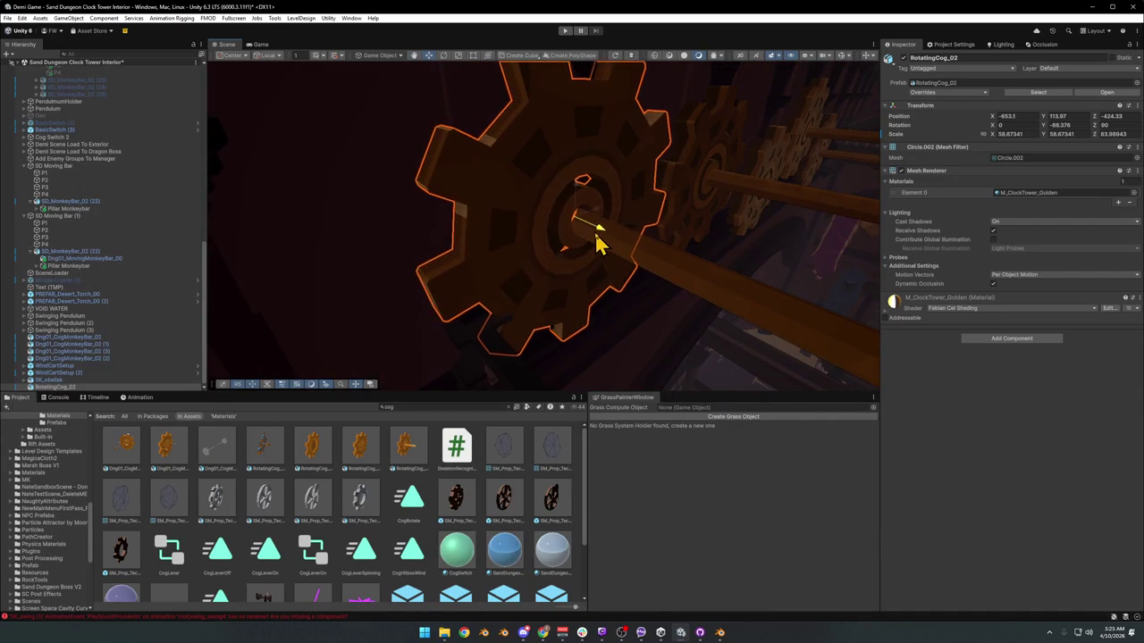
# - Check the cog's fit on the bar from several angles, then select RotatingCog_02 alone
pyautogui.moveTo(606, 243)
pyautogui.mouseDown()
pyautogui.moveTo(566, 238)
pyautogui.moveTo(663, 249)
pyautogui.mouseUp()
pyautogui.moveTo(581, 259)
pyautogui.mouseDown()
pyautogui.moveTo(524, 263)
pyautogui.moveTo(608, 243)
pyautogui.moveTo(578, 269)
pyautogui.moveTo(546, 232)
pyautogui.moveTo(616, 245)
pyautogui.moveTo(527, 241)
pyautogui.mouseUp()
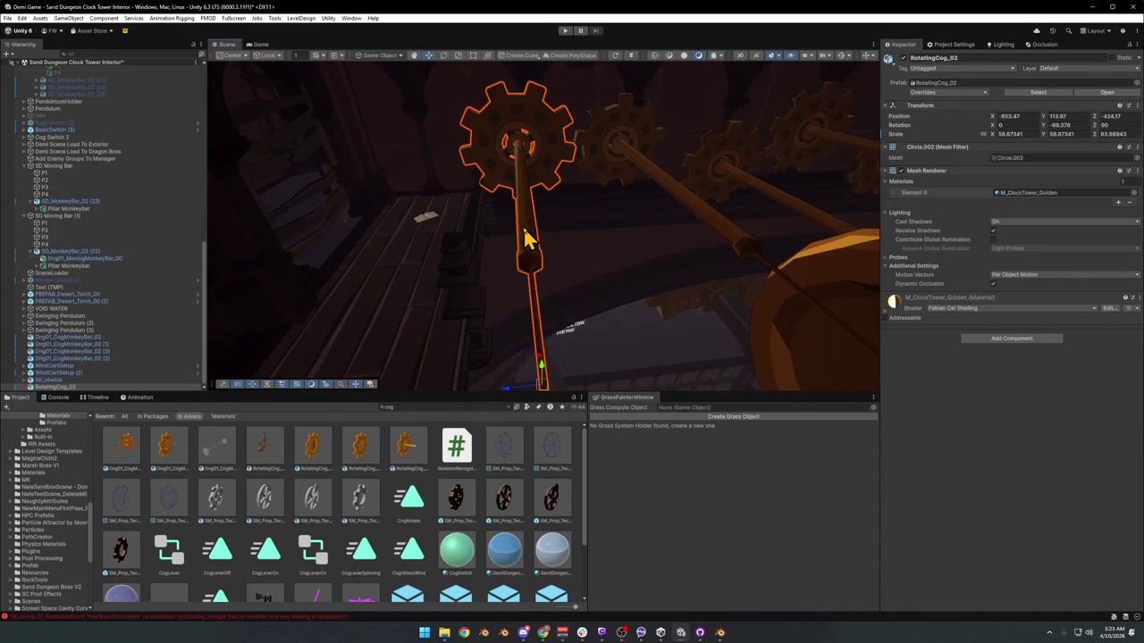
pyautogui.keyDown('ctrl'); pyautogui.click(114, 258); pyautogui.keyUp('ctrl')
pyautogui.moveTo(638, 208)
pyautogui.mouseDown()
pyautogui.moveTo(500, 235)
pyautogui.moveTo(722, 243)
pyautogui.moveTo(748, 225)
pyautogui.moveTo(729, 235)
pyautogui.mouseUp()
pyautogui.moveTo(554, 220)
pyautogui.mouseDown()
pyautogui.moveTo(605, 220)
pyautogui.moveTo(701, 248)
pyautogui.moveTo(567, 235)
pyautogui.moveTo(770, 255)
pyautogui.moveTo(536, 281)
pyautogui.moveTo(612, 242)
pyautogui.mouseUp()
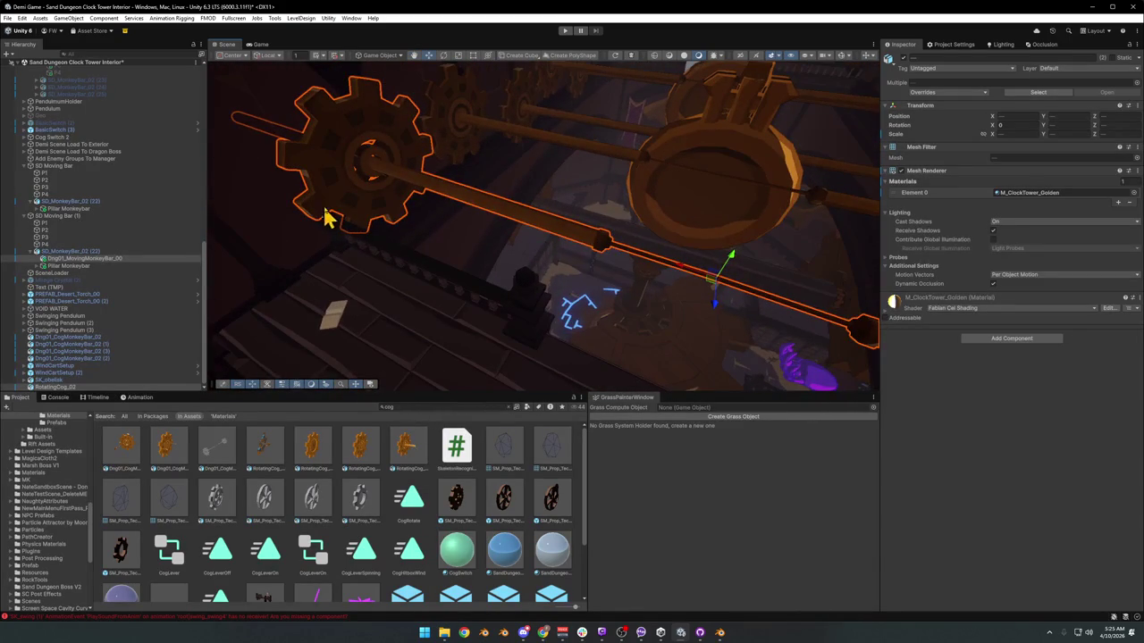
pyautogui.moveTo(356, 214)
pyautogui.mouseDown()
pyautogui.moveTo(465, 220)
pyautogui.moveTo(383, 230)
pyautogui.moveTo(459, 234)
pyautogui.mouseUp()
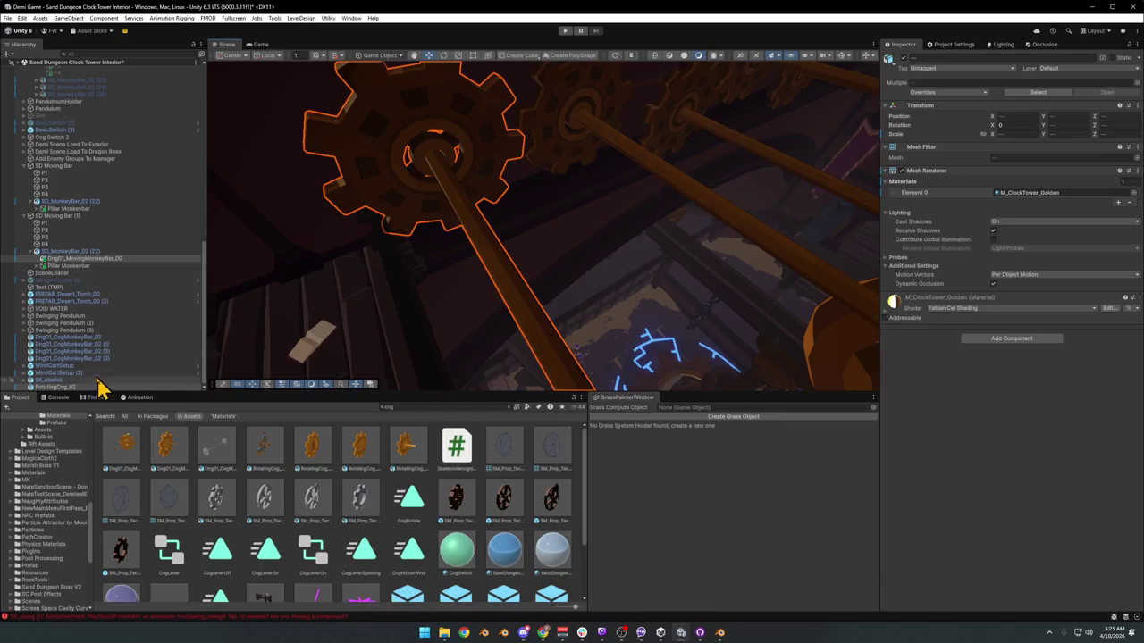
pyautogui.click(78, 388)
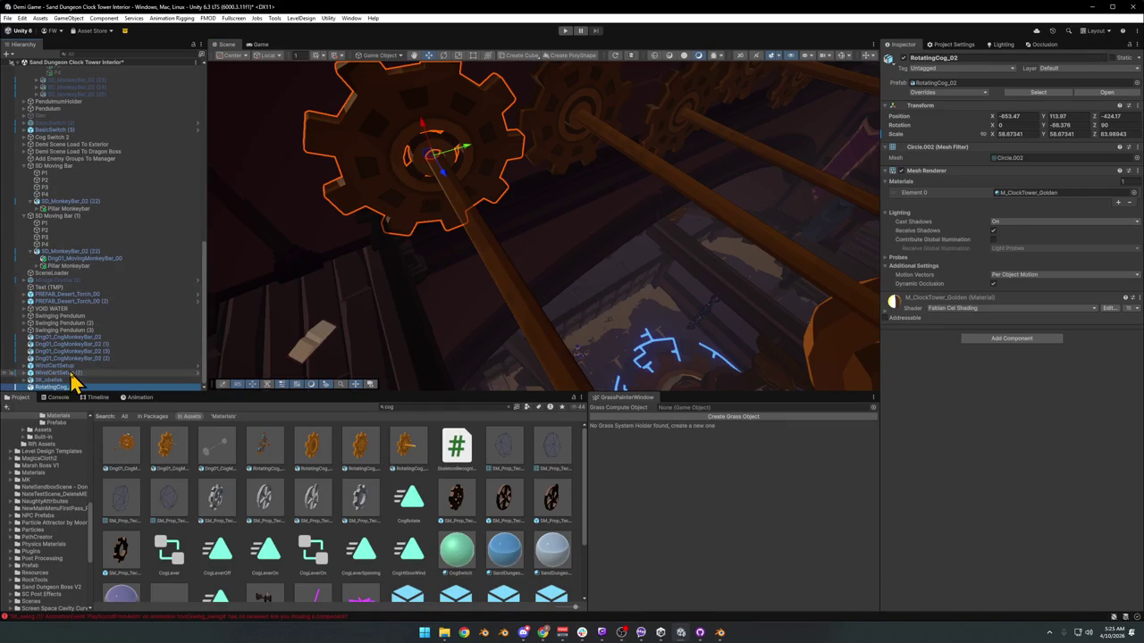
# - Parent RotatingCog_02 under SD Moving Bar (1) in the Hierarchy
pyautogui.click(37, 254)
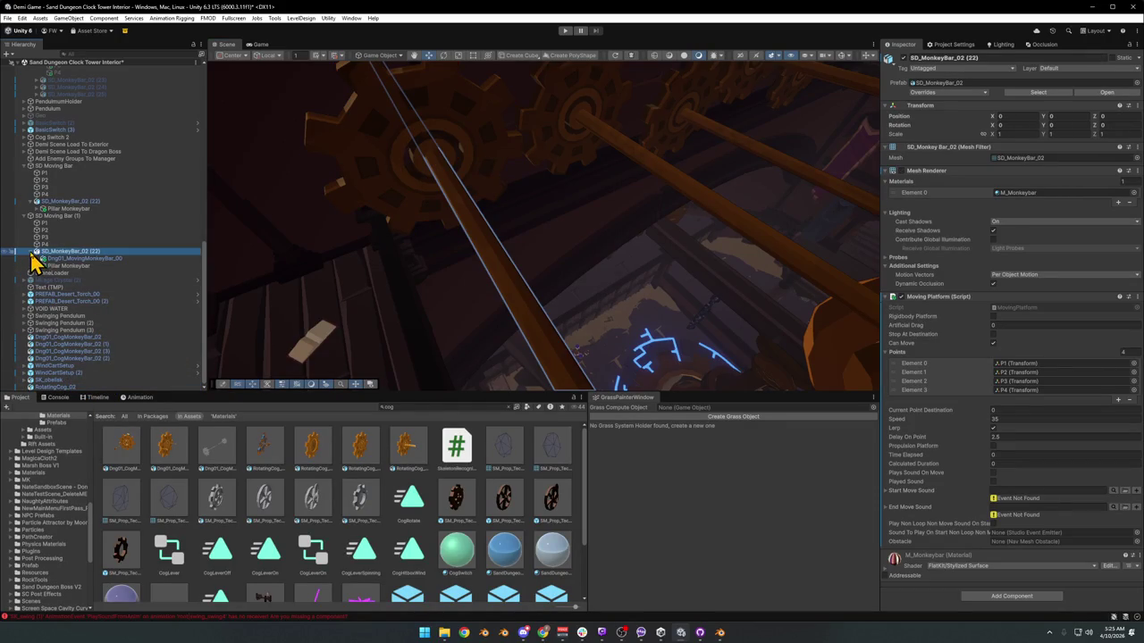
pyautogui.click(34, 253)
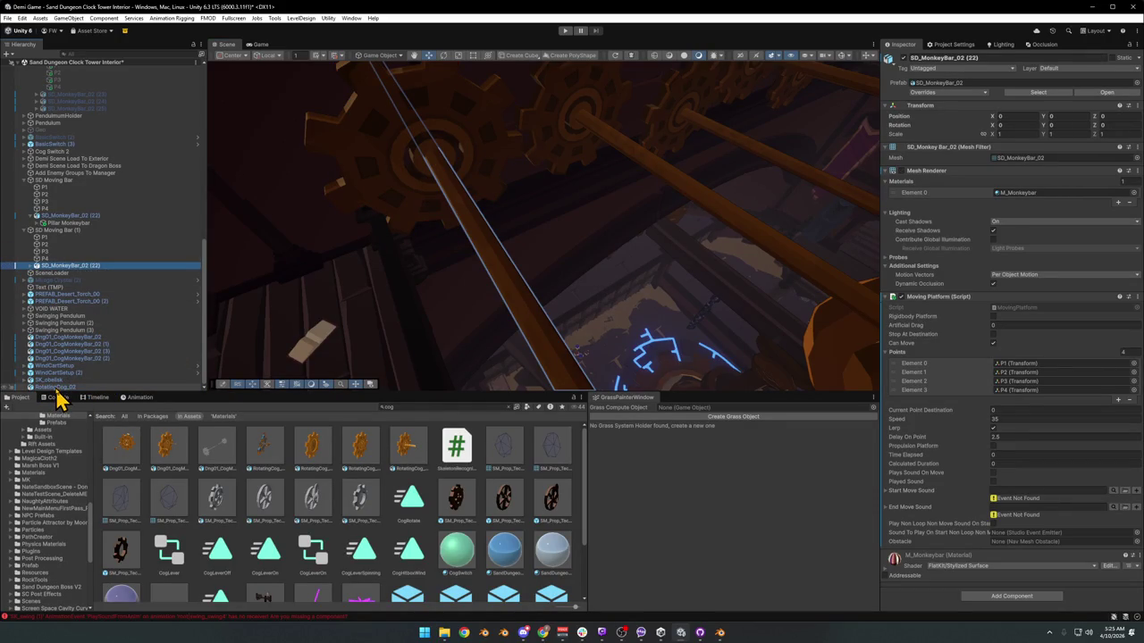
pyautogui.click(56, 232)
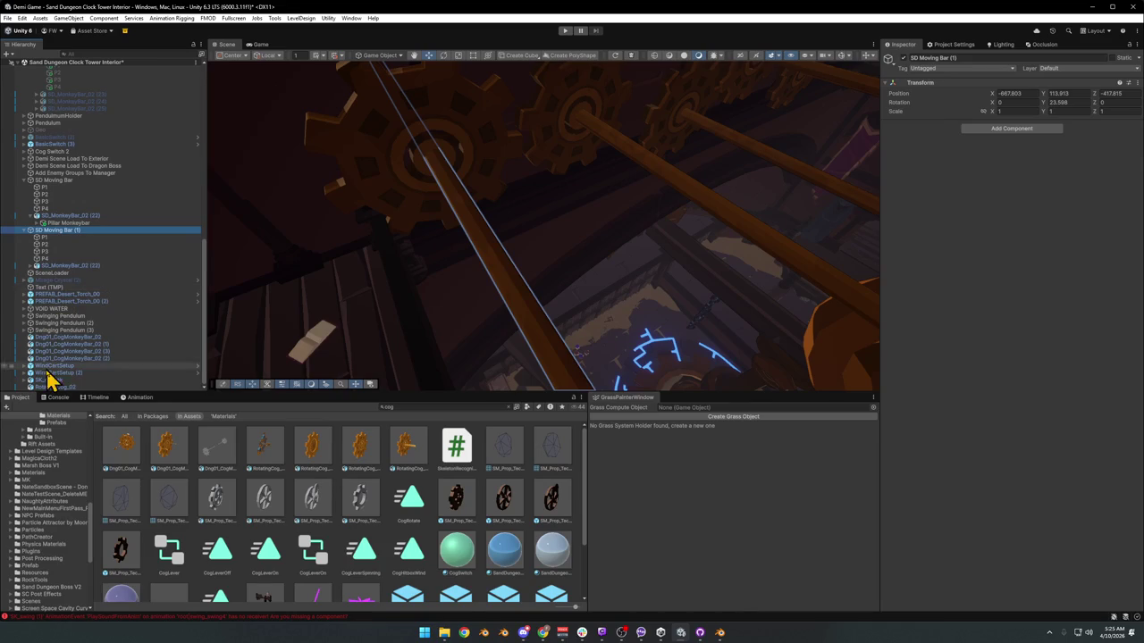
pyautogui.moveTo(52, 387)
pyautogui.mouseDown()
pyautogui.moveTo(51, 248)
pyautogui.moveTo(63, 250)
pyautogui.mouseUp()
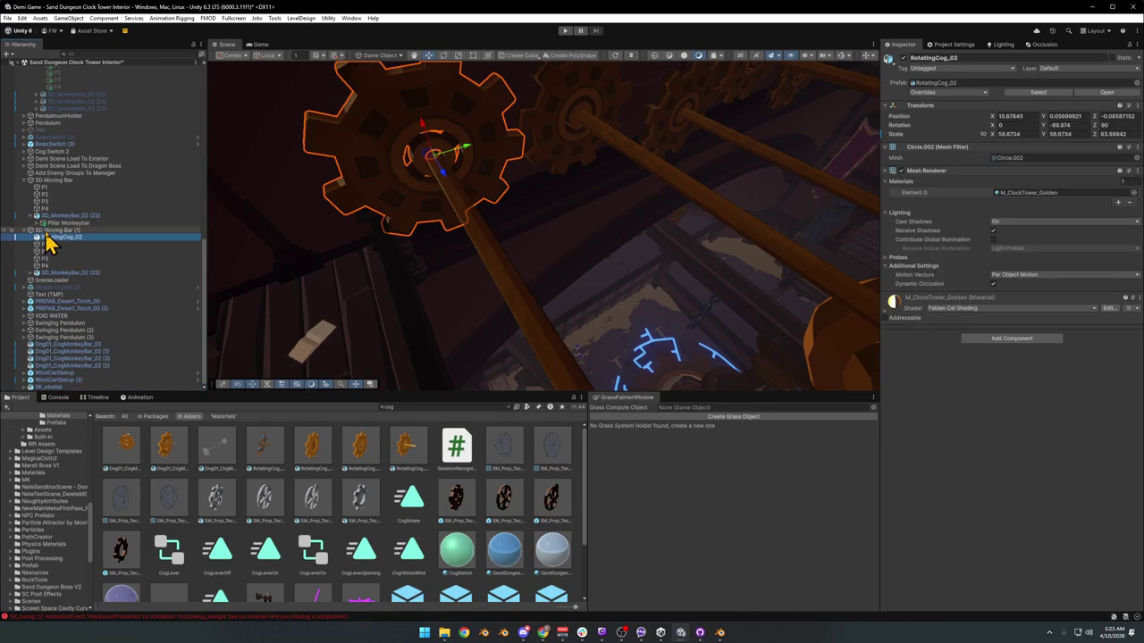
# - Duplicate the cog to make a second RotatingCog_02 for the bar's other end
pyautogui.doubleClick(56, 231)
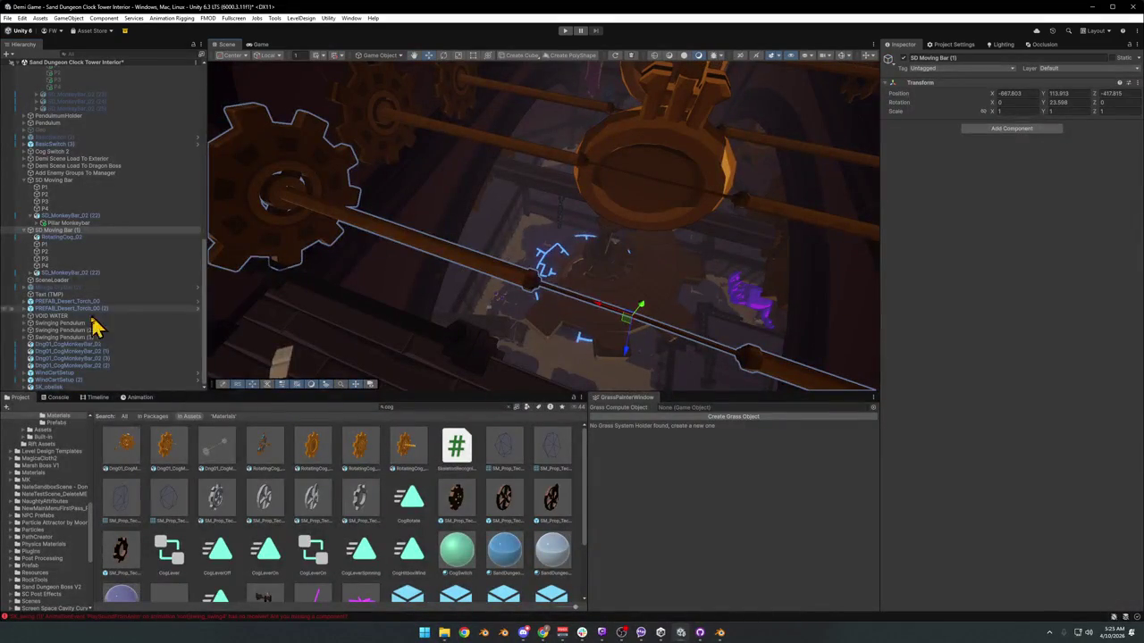
pyautogui.click(61, 237)
pyautogui.moveTo(354, 277)
pyautogui.mouseDown()
pyautogui.moveTo(409, 259)
pyautogui.moveTo(415, 269)
pyautogui.moveTo(327, 280)
pyautogui.moveTo(706, 291)
pyautogui.moveTo(746, 279)
pyautogui.moveTo(605, 271)
pyautogui.moveTo(824, 311)
pyautogui.moveTo(631, 259)
pyautogui.moveTo(681, 268)
pyautogui.mouseUp()
pyautogui.hotkey('ctrl', 'd')
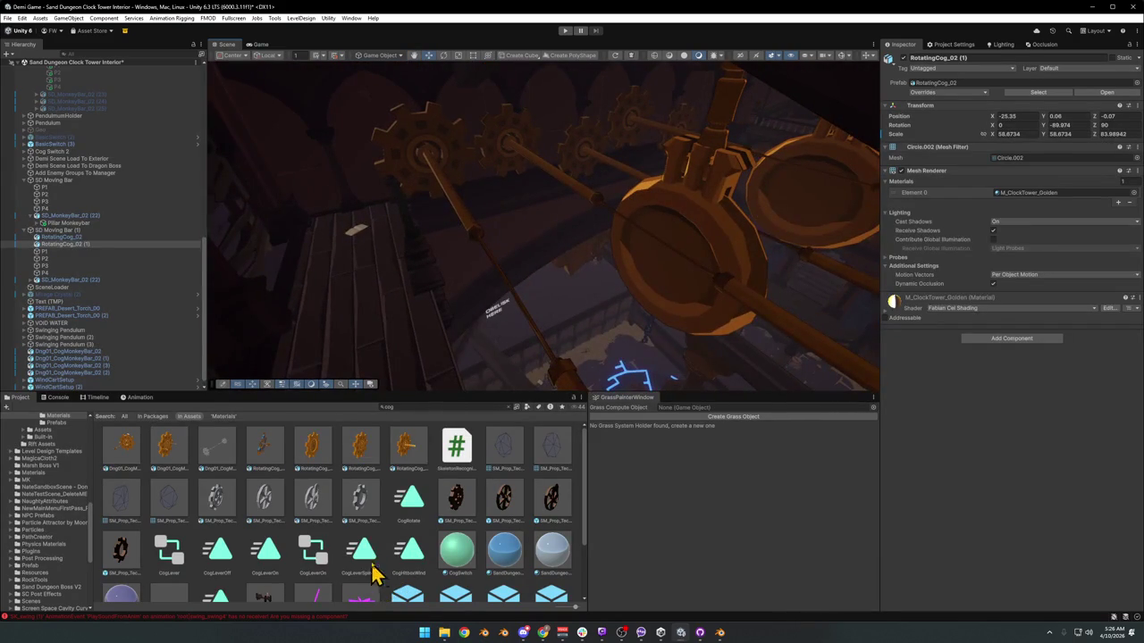
# - Lower the SD Moving Bar (1) rig slightly, to -868.55, 112.23, -419.52
pyautogui.click(58, 230)
pyautogui.moveTo(447, 286)
pyautogui.mouseDown()
pyautogui.moveTo(505, 306)
pyautogui.moveTo(442, 266)
pyautogui.moveTo(445, 294)
pyautogui.moveTo(506, 281)
pyautogui.mouseUp()
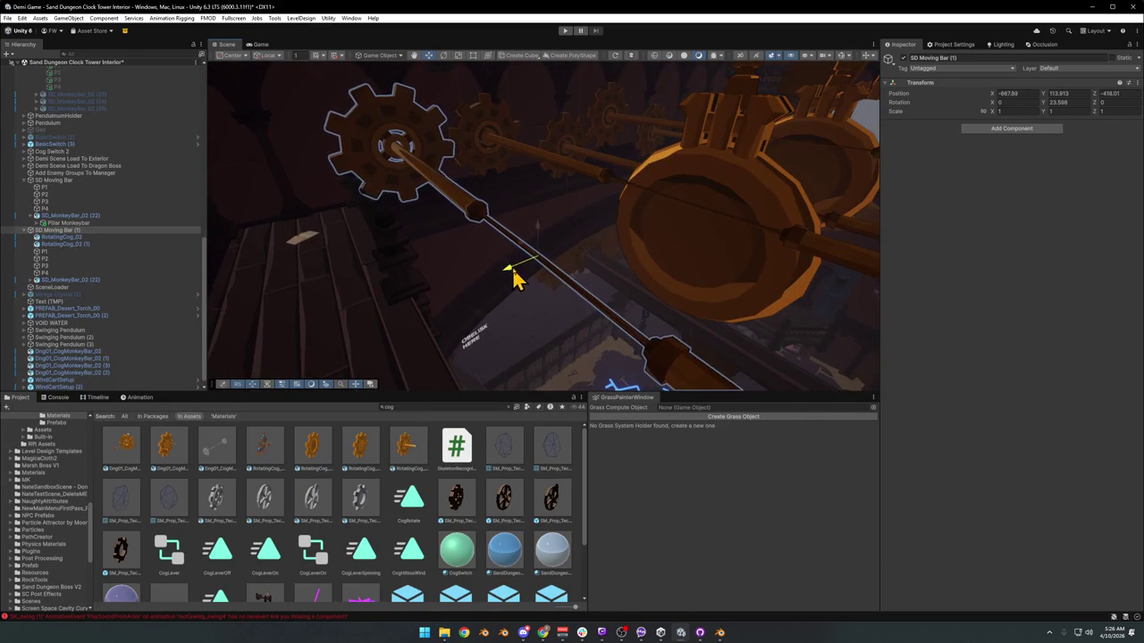
pyautogui.moveTo(530, 279)
pyautogui.mouseDown()
pyautogui.moveTo(518, 274)
pyautogui.moveTo(695, 259)
pyautogui.moveTo(521, 262)
pyautogui.mouseUp()
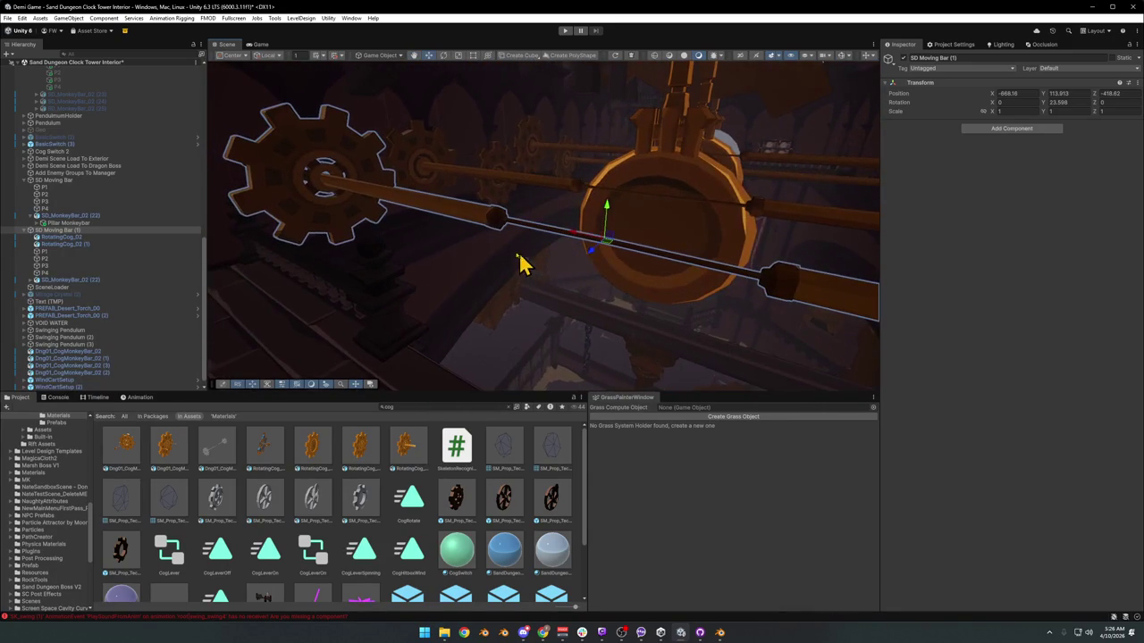
pyautogui.moveTo(235, 298)
pyautogui.mouseDown()
pyautogui.moveTo(411, 265)
pyautogui.moveTo(324, 260)
pyautogui.moveTo(493, 248)
pyautogui.moveTo(443, 245)
pyautogui.moveTo(446, 255)
pyautogui.mouseUp()
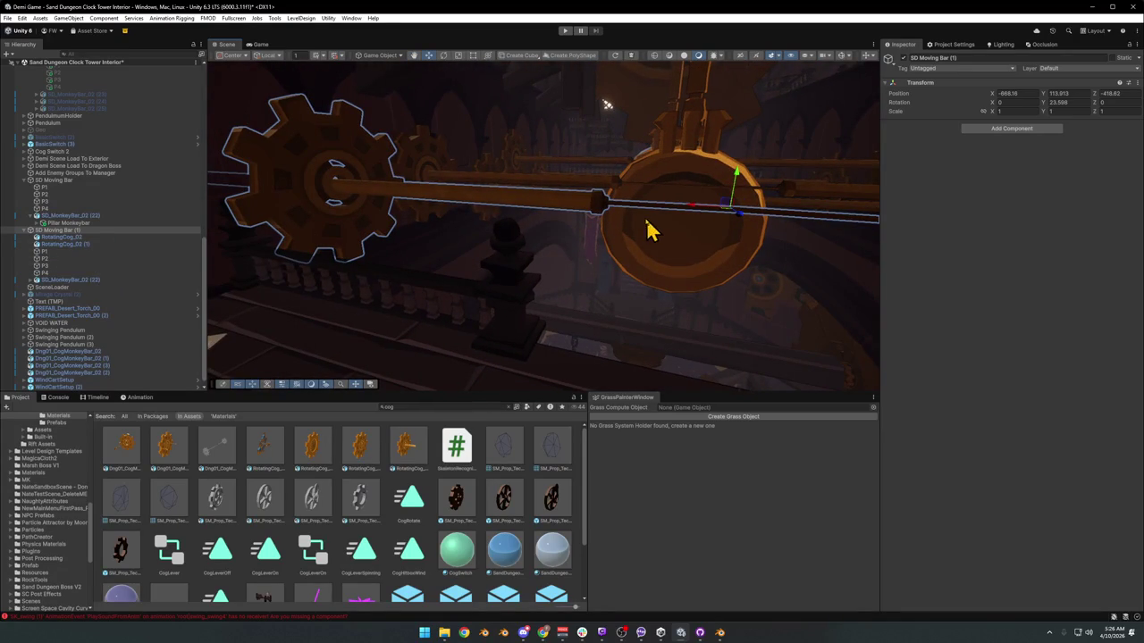
pyautogui.moveTo(738, 185)
pyautogui.mouseDown()
pyautogui.moveTo(738, 242)
pyautogui.moveTo(736, 225)
pyautogui.moveTo(659, 242)
pyautogui.moveTo(613, 271)
pyautogui.moveTo(536, 282)
pyautogui.moveTo(584, 271)
pyautogui.moveTo(572, 270)
pyautogui.moveTo(580, 246)
pyautogui.moveTo(546, 235)
pyautogui.moveTo(595, 230)
pyautogui.moveTo(593, 247)
pyautogui.mouseUp()
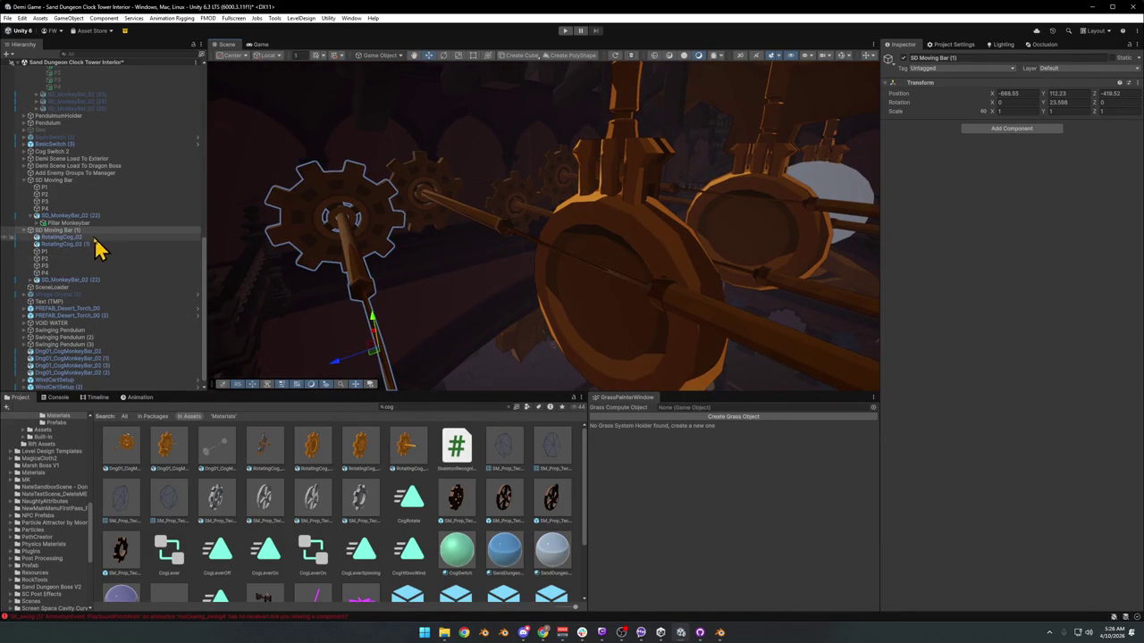
# - Rename the SD Moving Bar (1) rig to MovingBar
pyautogui.click(30, 230)
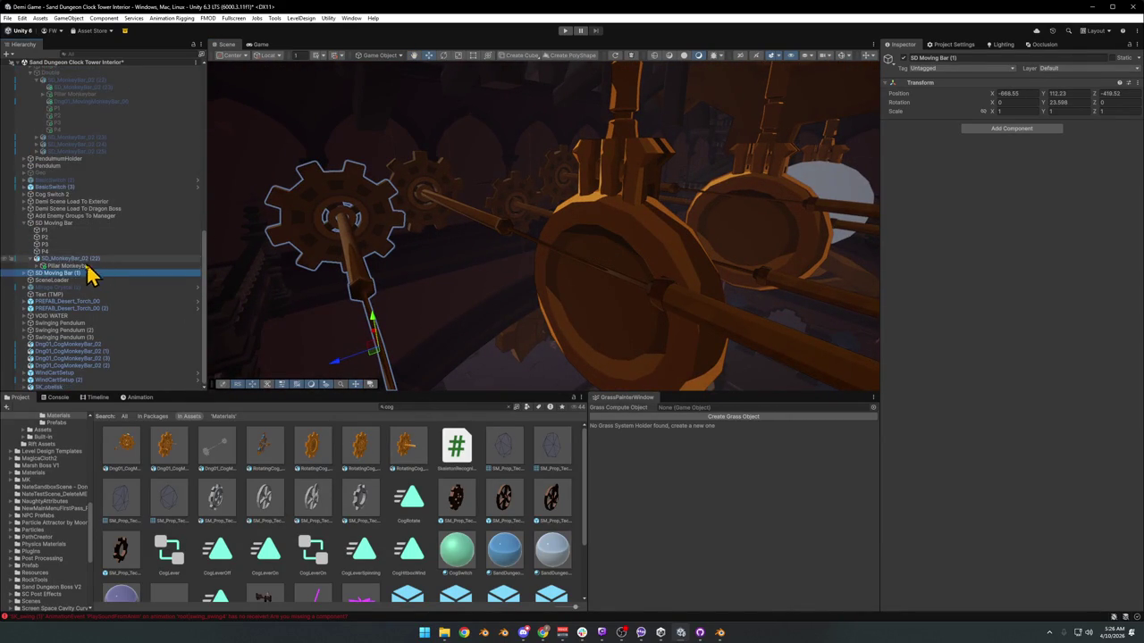
pyautogui.click(88, 273)
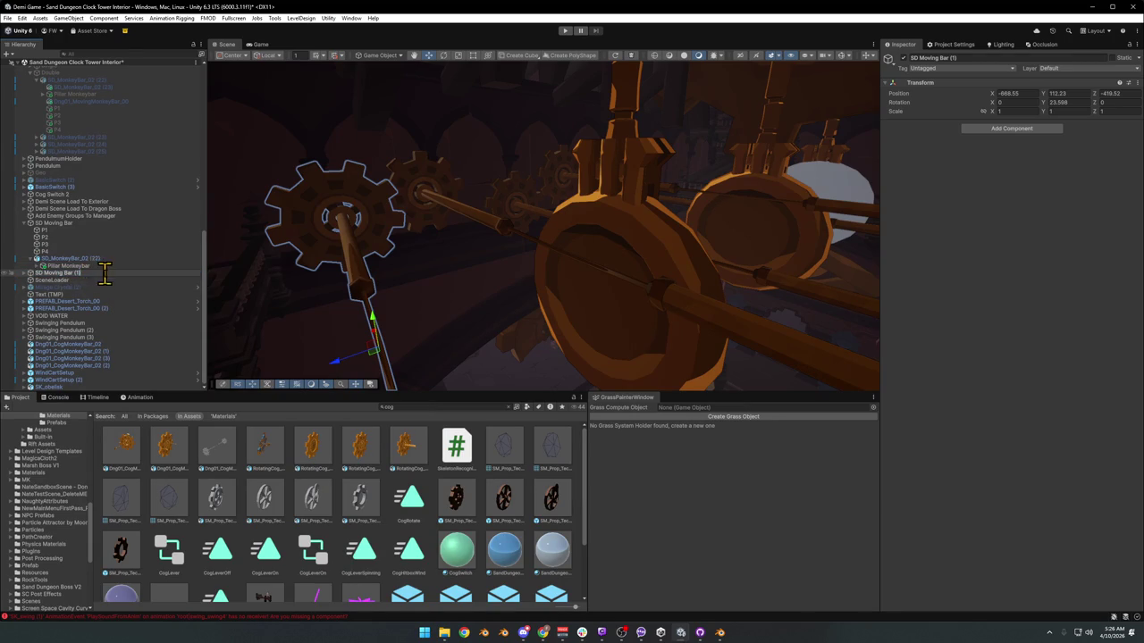
pyautogui.press('Return')
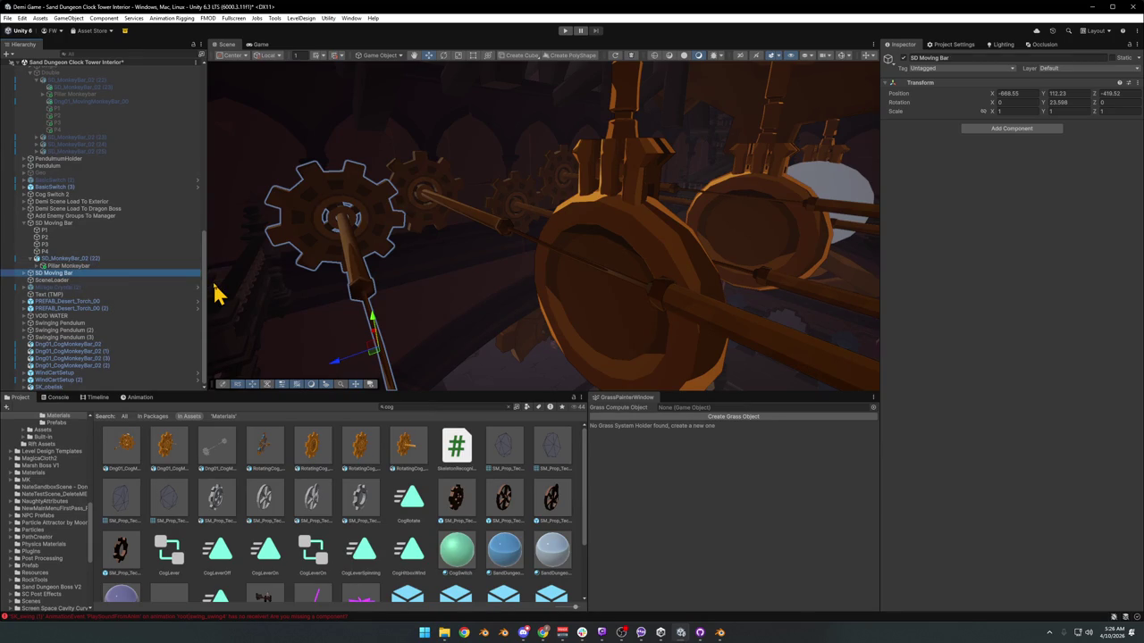
pyautogui.click(52, 274)
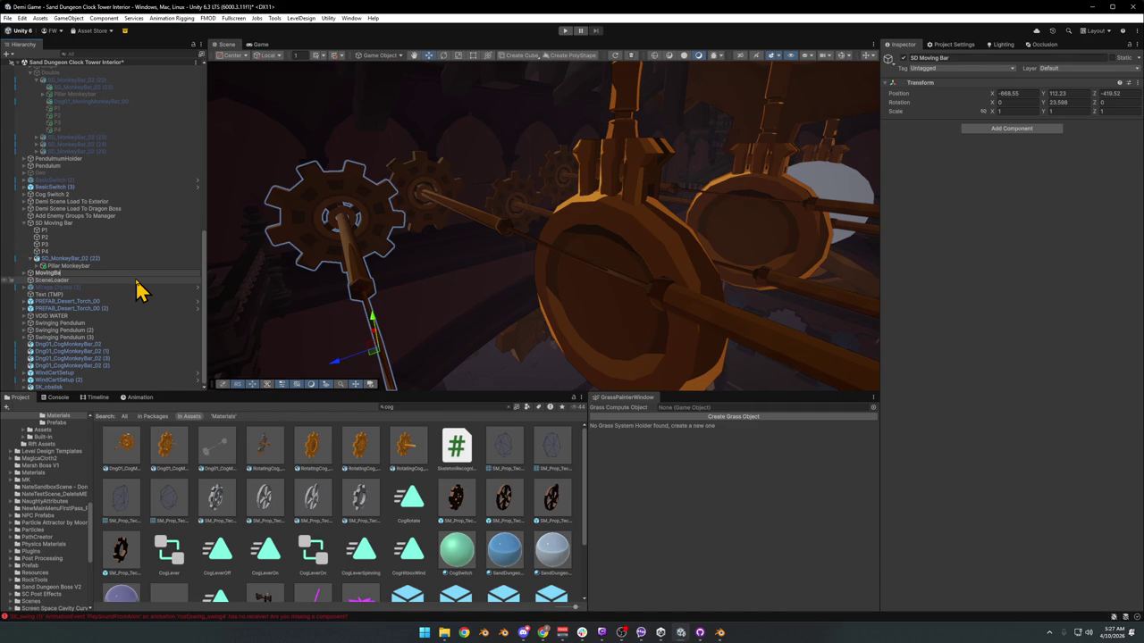
pyautogui.click(136, 273)
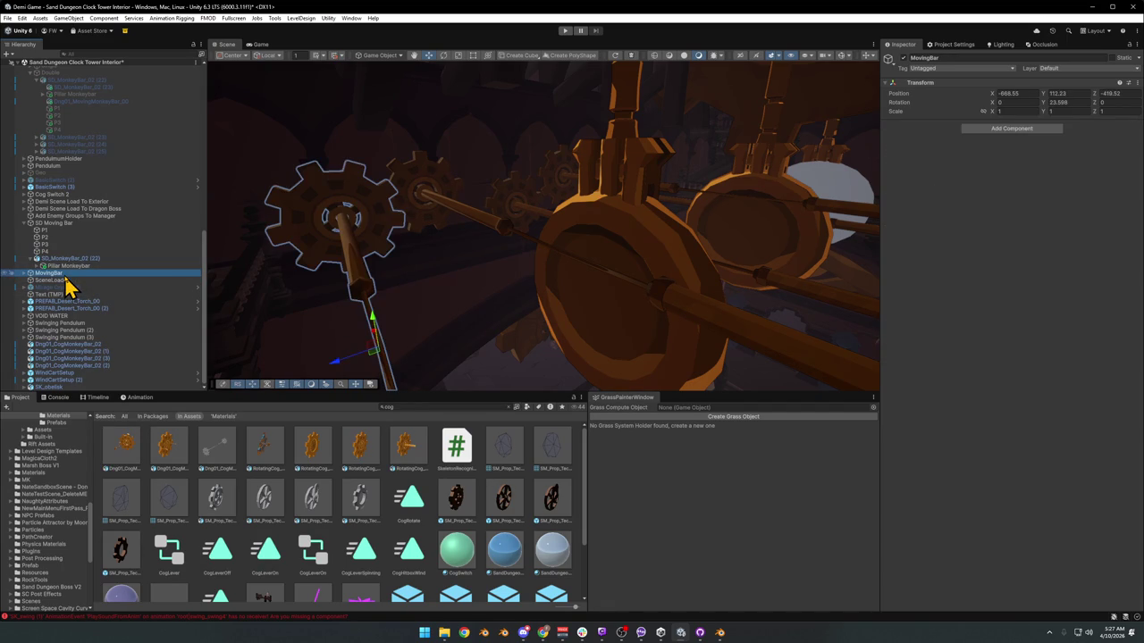
pyautogui.moveTo(482, 248); pyautogui.dragTo(465, 259)
# - Duplicate MovingBar and name the copy StationaryBar
pyautogui.hotkey('ctrl', 'd')
pyautogui.press('F2')
pyautogui.write('Station')
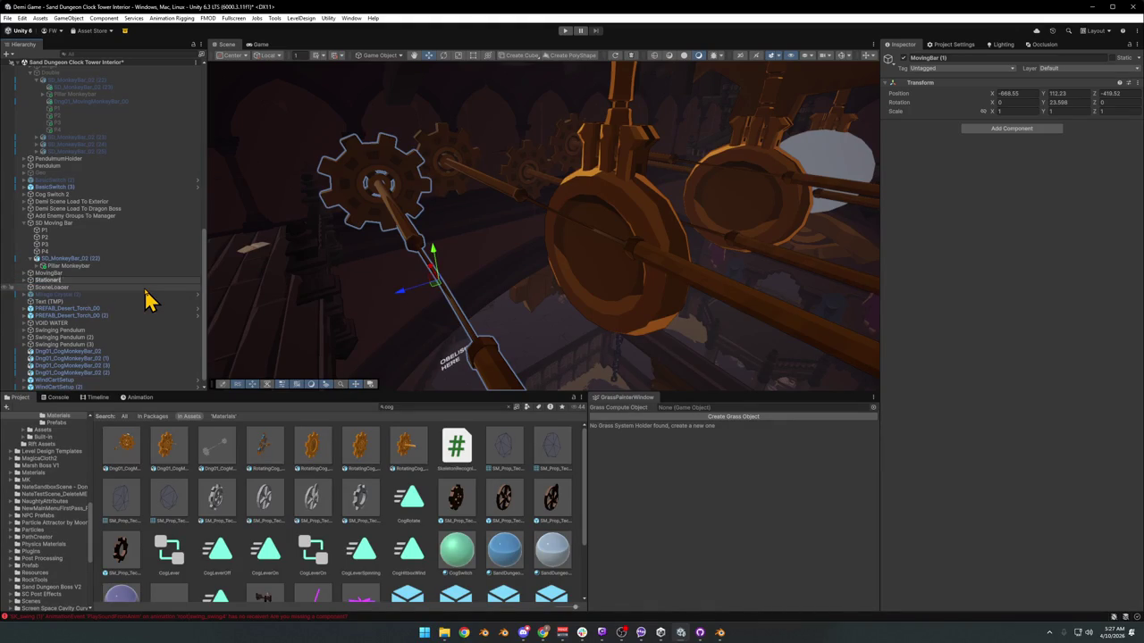
pyautogui.write('ar')
pyautogui.press('Return')
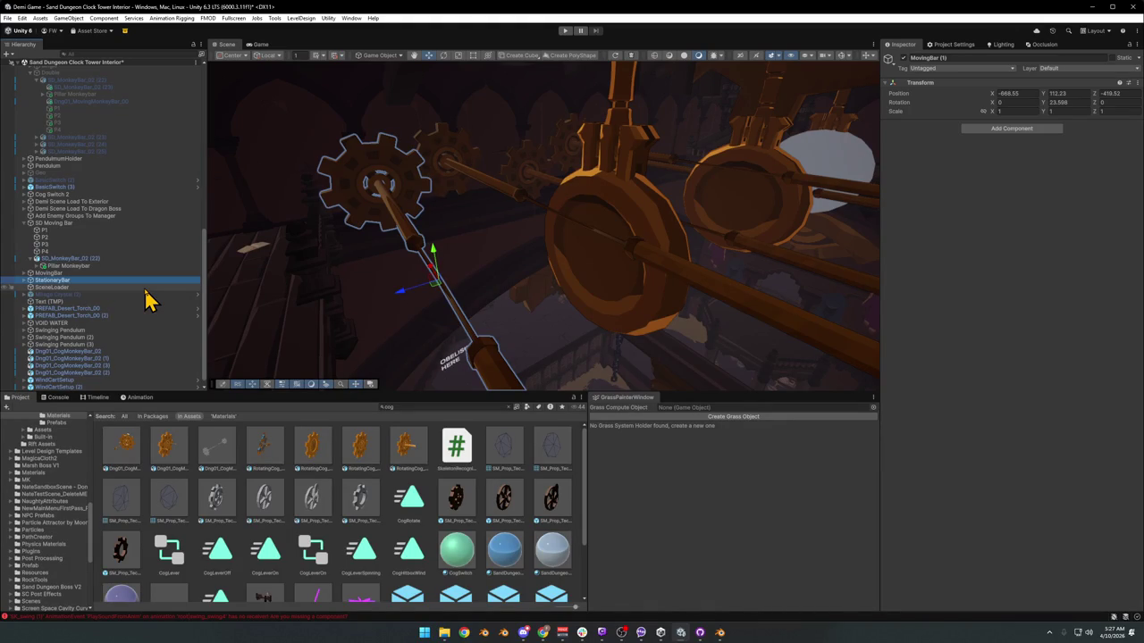
# - Remove the Moving Platform component from StationaryBar's SD_MonkeyBar_02 (22)
pyautogui.click(23, 280)
pyautogui.click(65, 329)
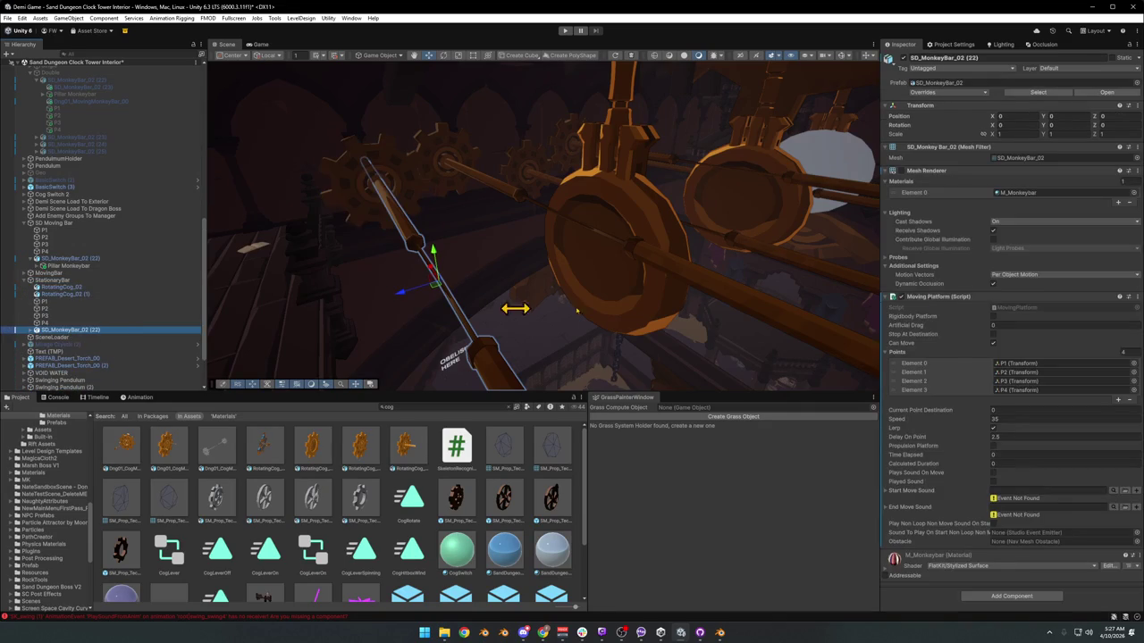
pyautogui.rightClick(957, 299)
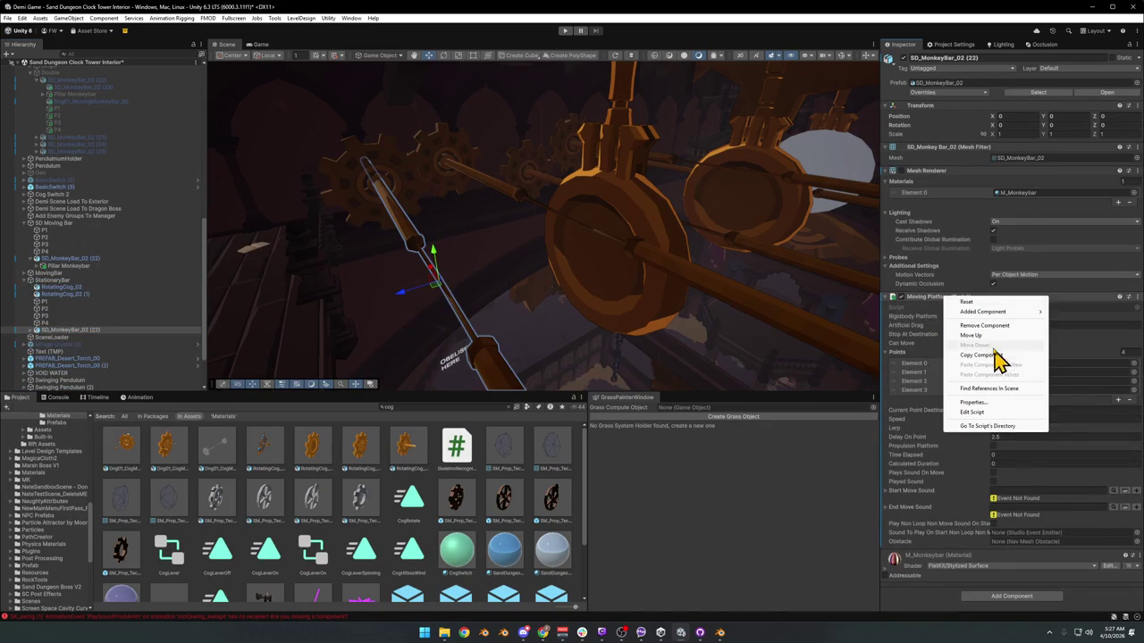
pyautogui.click(984, 325)
# - Delete StationaryBar's P1–P4 waypoints
pyautogui.click(55, 324)
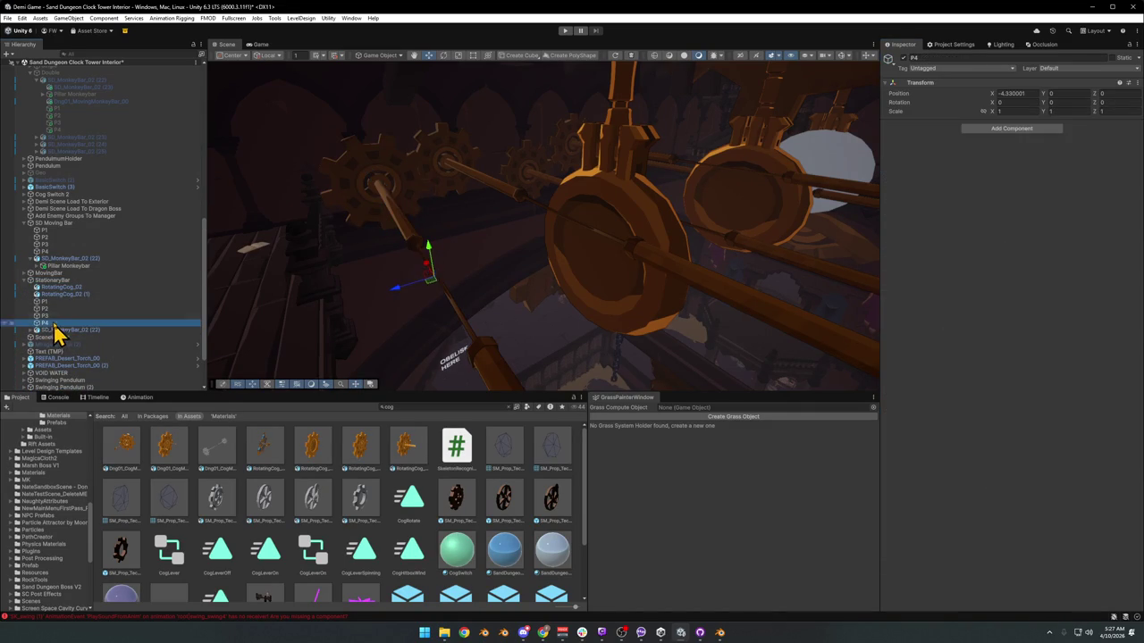
pyautogui.keyDown('shift'); pyautogui.click(56, 303); pyautogui.keyUp('shift')
pyautogui.moveTo(672, 279); pyautogui.dragTo(688, 295)
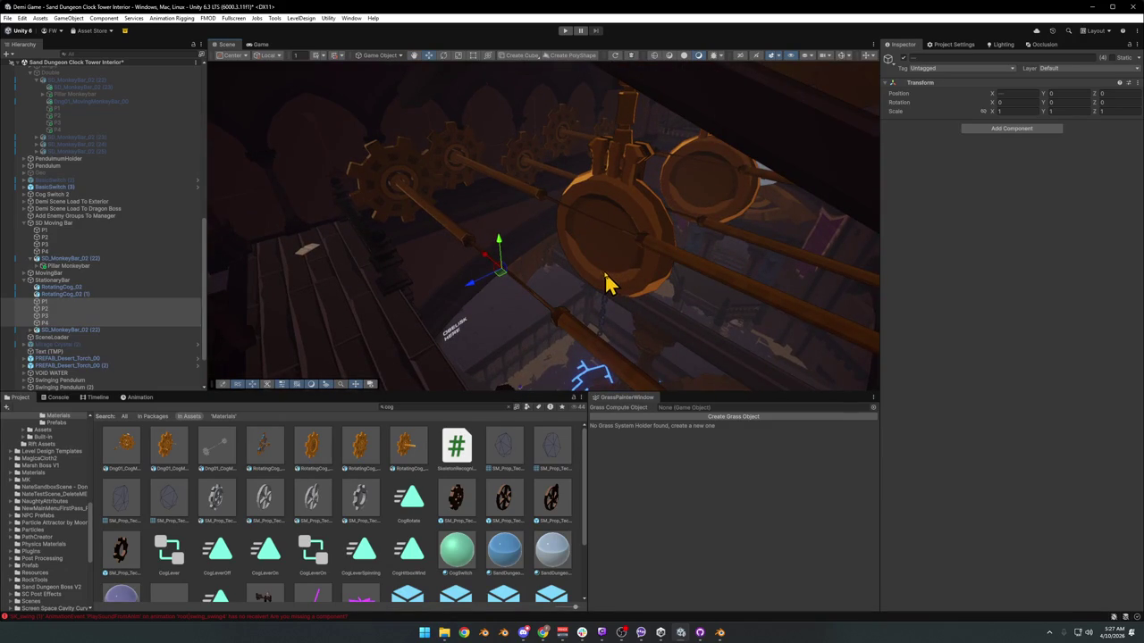
pyautogui.moveTo(506, 260); pyautogui.dragTo(606, 275)
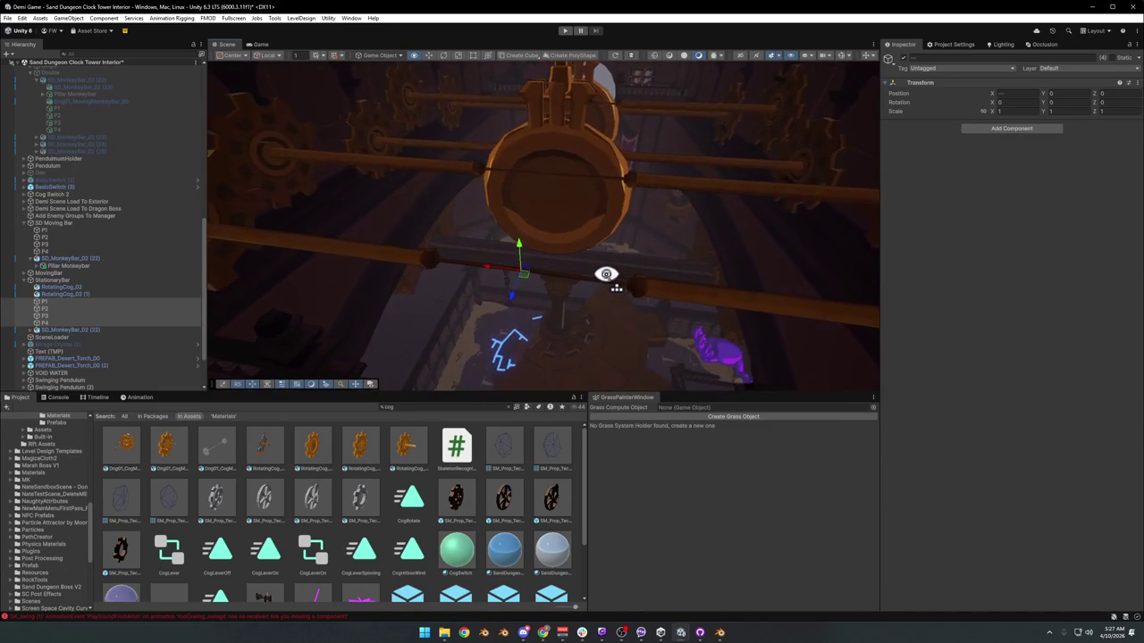
pyautogui.press('Delete')
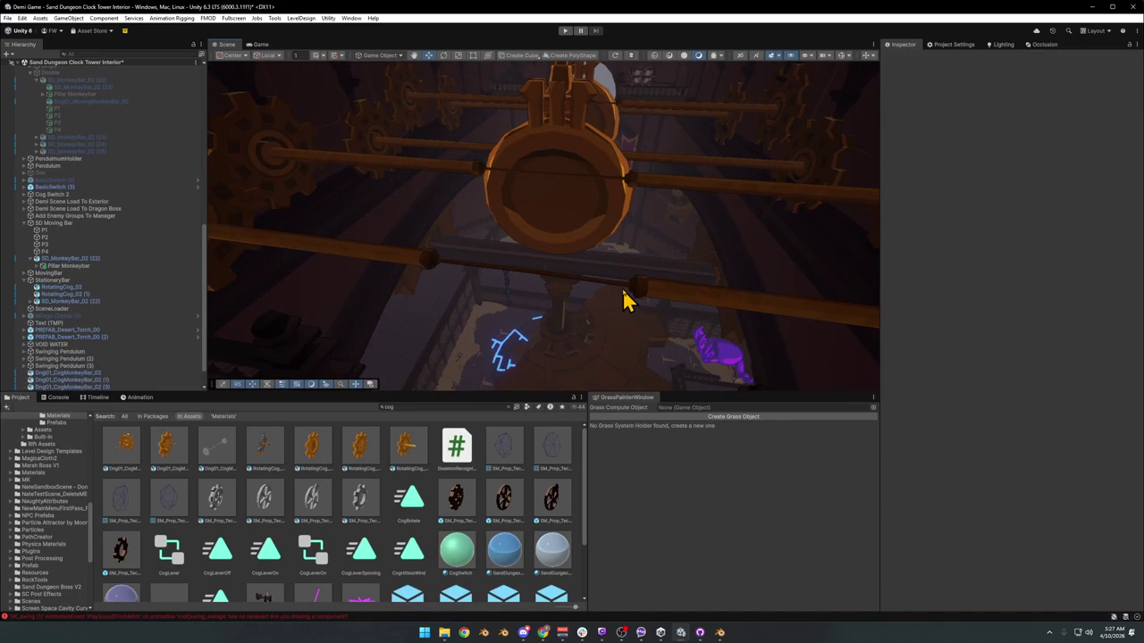
# - Review StationaryBar from several angles, then select MovingBar's RotatingCog_02 cog
pyautogui.click(61, 280)
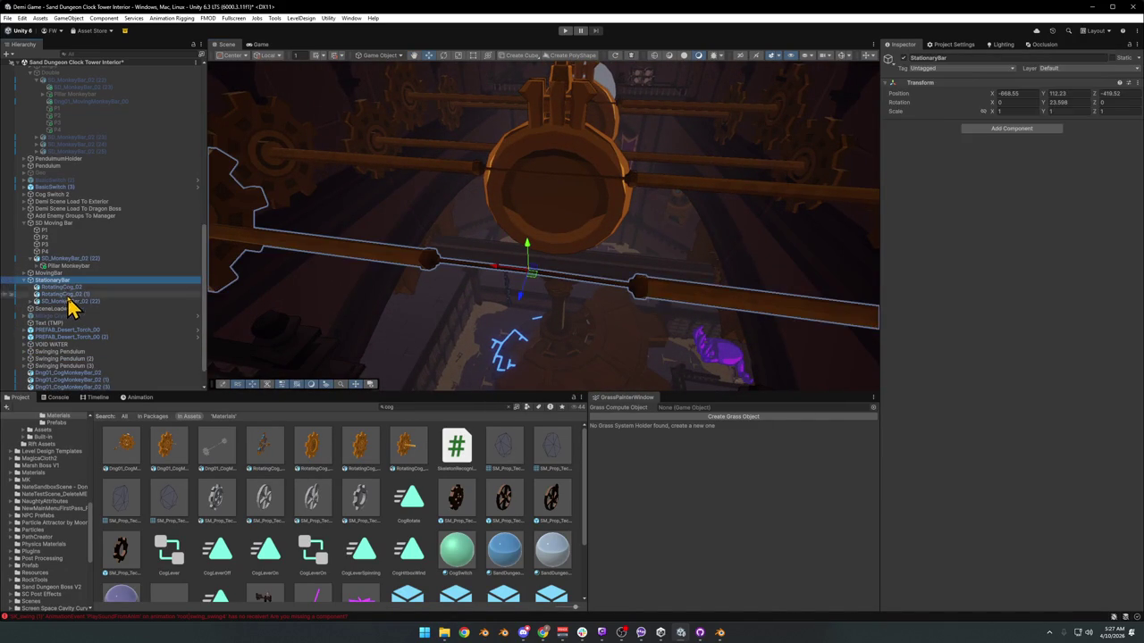
pyautogui.moveTo(492, 280); pyautogui.dragTo(429, 286)
pyautogui.moveTo(500, 317)
pyautogui.mouseDown()
pyautogui.moveTo(551, 301)
pyautogui.moveTo(541, 312)
pyautogui.moveTo(634, 235)
pyautogui.moveTo(620, 238)
pyautogui.moveTo(605, 215)
pyautogui.moveTo(539, 224)
pyautogui.moveTo(518, 197)
pyautogui.moveTo(544, 187)
pyautogui.moveTo(597, 208)
pyautogui.mouseUp()
pyautogui.moveTo(572, 249)
pyautogui.mouseDown()
pyautogui.moveTo(490, 247)
pyautogui.moveTo(539, 243)
pyautogui.moveTo(560, 84)
pyautogui.moveTo(558, 128)
pyautogui.moveTo(620, 146)
pyautogui.moveTo(659, 128)
pyautogui.moveTo(646, 120)
pyautogui.moveTo(541, 158)
pyautogui.moveTo(562, 235)
pyautogui.moveTo(501, 237)
pyautogui.mouseUp()
pyautogui.click(473, 228)
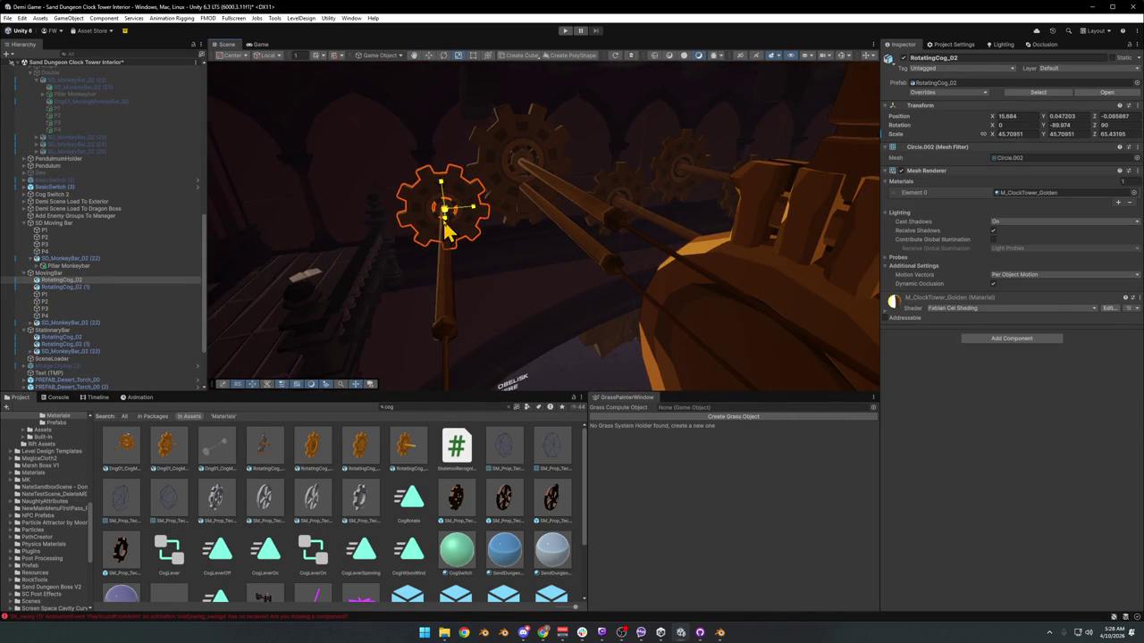
# - Delete the extra Dng01_CogMonkeyBar_02 cog-and-rod monkey bar
pyautogui.moveTo(445, 230); pyautogui.dragTo(806, 248)
pyautogui.click(590, 231)
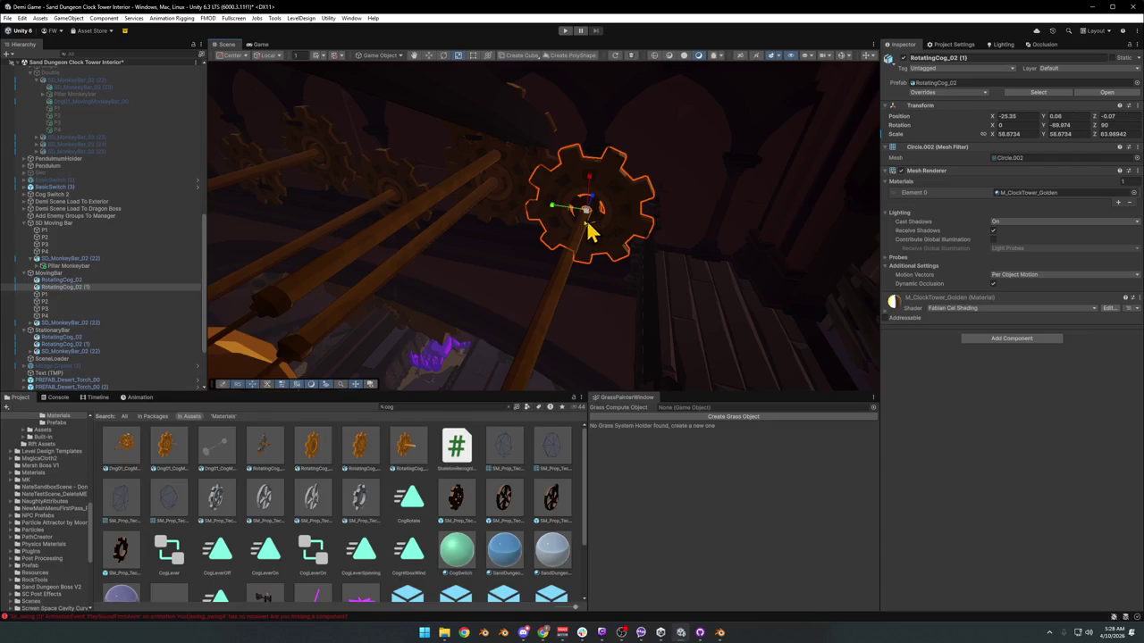
pyautogui.moveTo(578, 234)
pyautogui.mouseDown()
pyautogui.moveTo(620, 235)
pyautogui.moveTo(340, 204)
pyautogui.moveTo(559, 227)
pyautogui.moveTo(640, 261)
pyautogui.mouseUp()
pyautogui.click(577, 237)
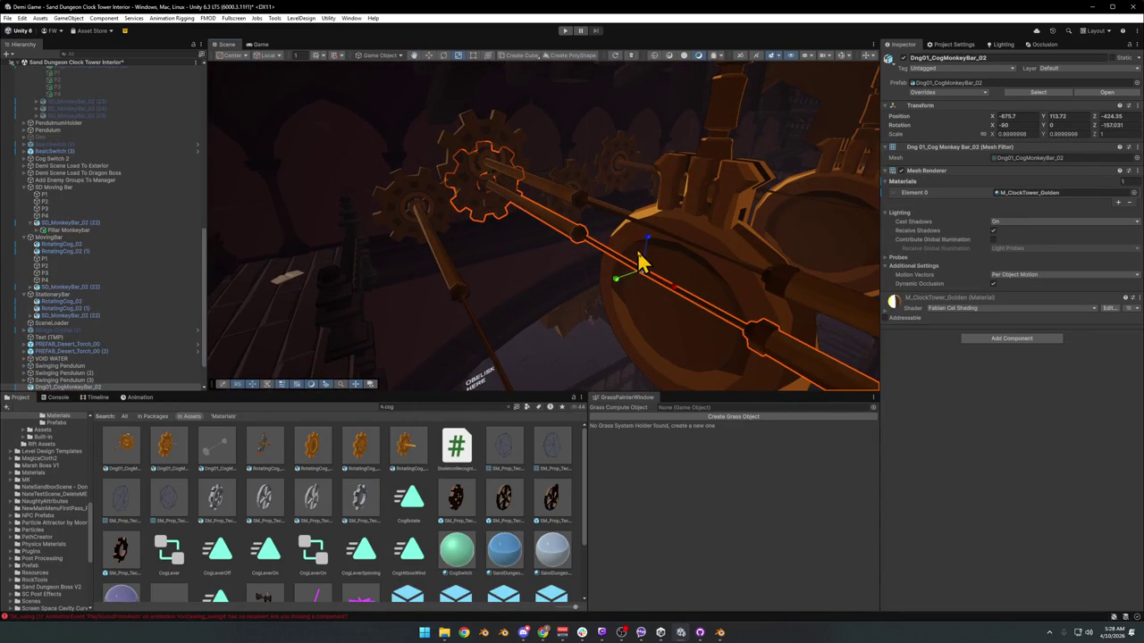
pyautogui.press('Delete')
pyautogui.moveTo(640, 262)
pyautogui.mouseDown()
pyautogui.moveTo(523, 208)
pyautogui.moveTo(497, 224)
pyautogui.moveTo(554, 176)
pyautogui.moveTo(477, 186)
pyautogui.moveTo(548, 212)
pyautogui.mouseUp()
# - Select the StationaryBar rig, undoing an accidental stretch along Z
pyautogui.click(503, 198)
pyautogui.click(595, 224)
pyautogui.click(605, 244)
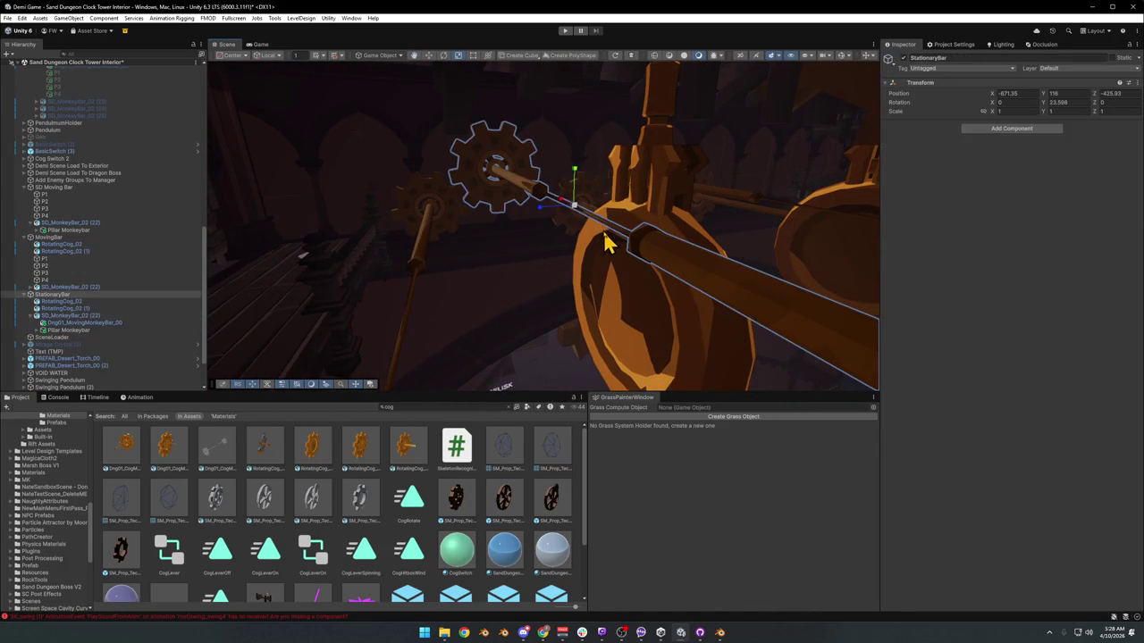
pyautogui.moveTo(540, 214)
pyautogui.mouseDown()
pyautogui.moveTo(503, 224)
pyautogui.moveTo(513, 209)
pyautogui.moveTo(581, 224)
pyautogui.moveTo(644, 196)
pyautogui.moveTo(601, 196)
pyautogui.mouseUp()
pyautogui.hotkey('ctrl', 'z')
# - Inspect StationaryBar's golden Dng01_MovingMonkeyBar_00 bar, then select SD_MonkeyBar_02 (22)
pyautogui.moveTo(703, 173)
pyautogui.mouseDown()
pyautogui.moveTo(702, 217)
pyautogui.moveTo(703, 191)
pyautogui.moveTo(646, 217)
pyautogui.moveTo(604, 208)
pyautogui.moveTo(582, 95)
pyautogui.moveTo(573, 152)
pyautogui.mouseUp()
pyautogui.click(476, 132)
pyautogui.moveTo(480, 150)
pyautogui.mouseDown()
pyautogui.moveTo(557, 167)
pyautogui.moveTo(631, 162)
pyautogui.mouseUp()
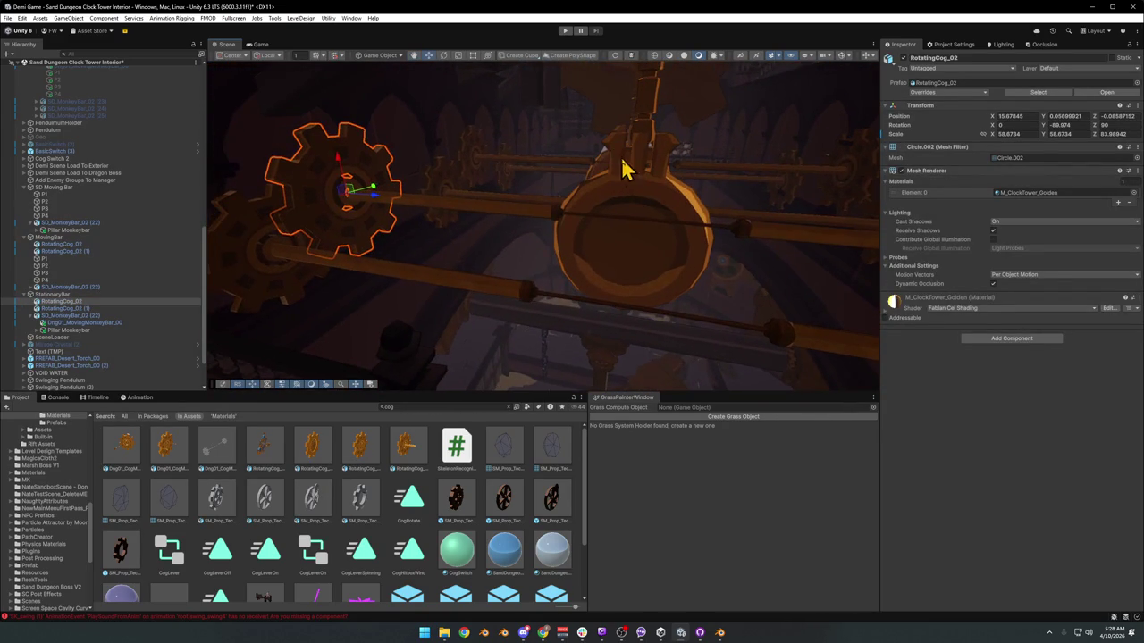
pyautogui.click(548, 228)
pyautogui.moveTo(548, 227); pyautogui.dragTo(543, 222)
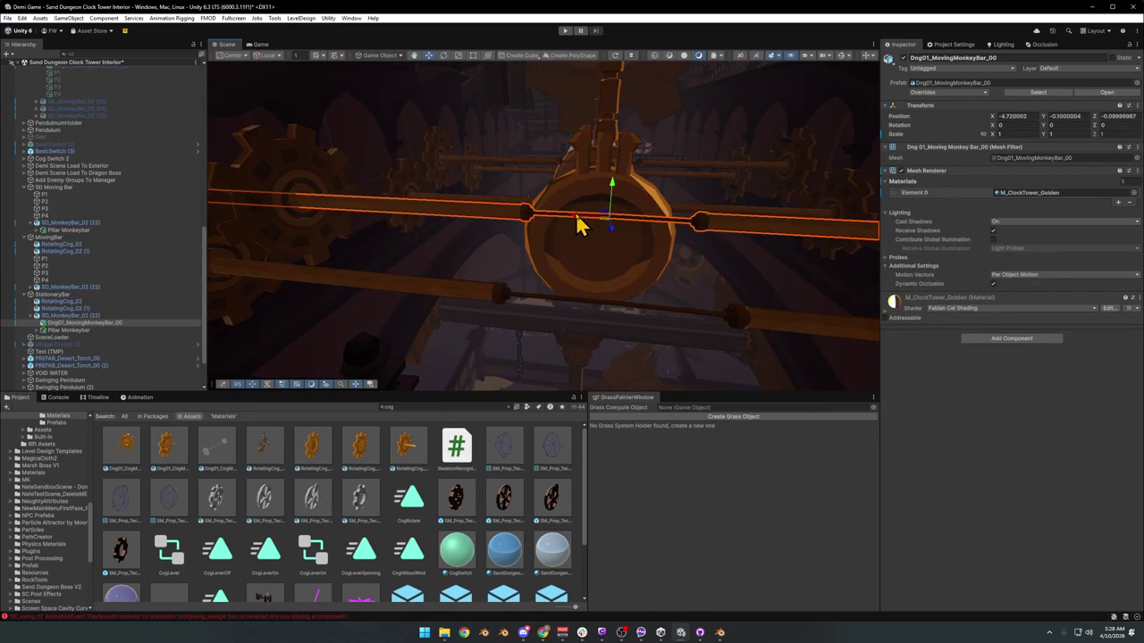
pyautogui.moveTo(423, 225)
pyautogui.mouseDown()
pyautogui.moveTo(554, 223)
pyautogui.moveTo(523, 211)
pyautogui.moveTo(459, 222)
pyautogui.moveTo(480, 217)
pyautogui.mouseUp()
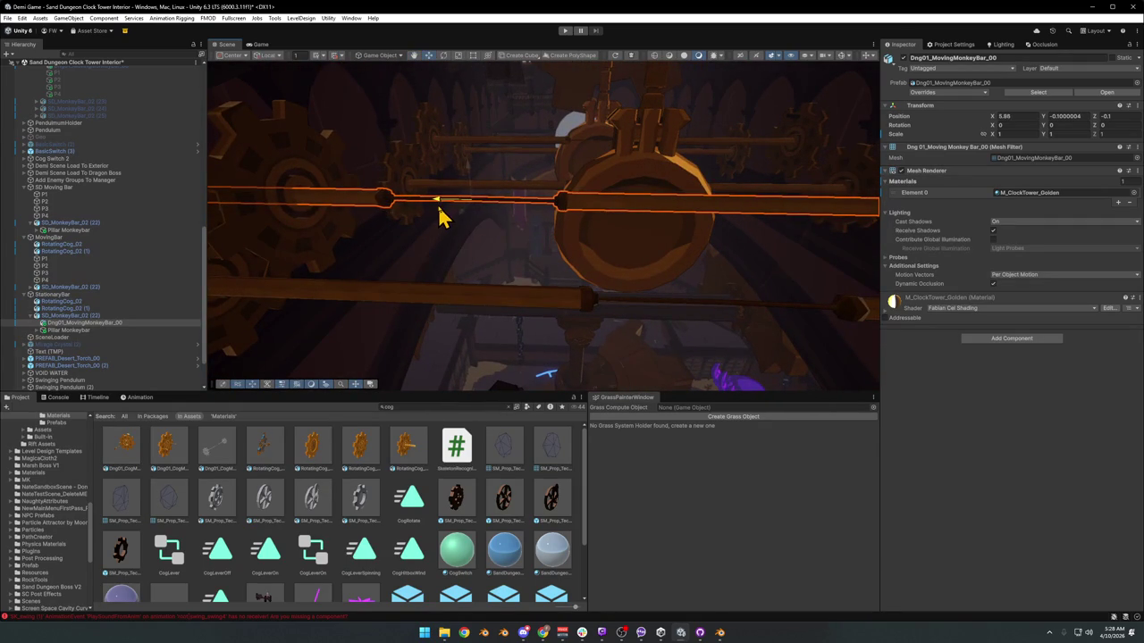
pyautogui.moveTo(444, 217)
pyautogui.mouseDown()
pyautogui.moveTo(455, 227)
pyautogui.moveTo(388, 220)
pyautogui.moveTo(486, 209)
pyautogui.moveTo(342, 218)
pyautogui.moveTo(416, 215)
pyautogui.moveTo(376, 204)
pyautogui.moveTo(439, 214)
pyautogui.mouseUp()
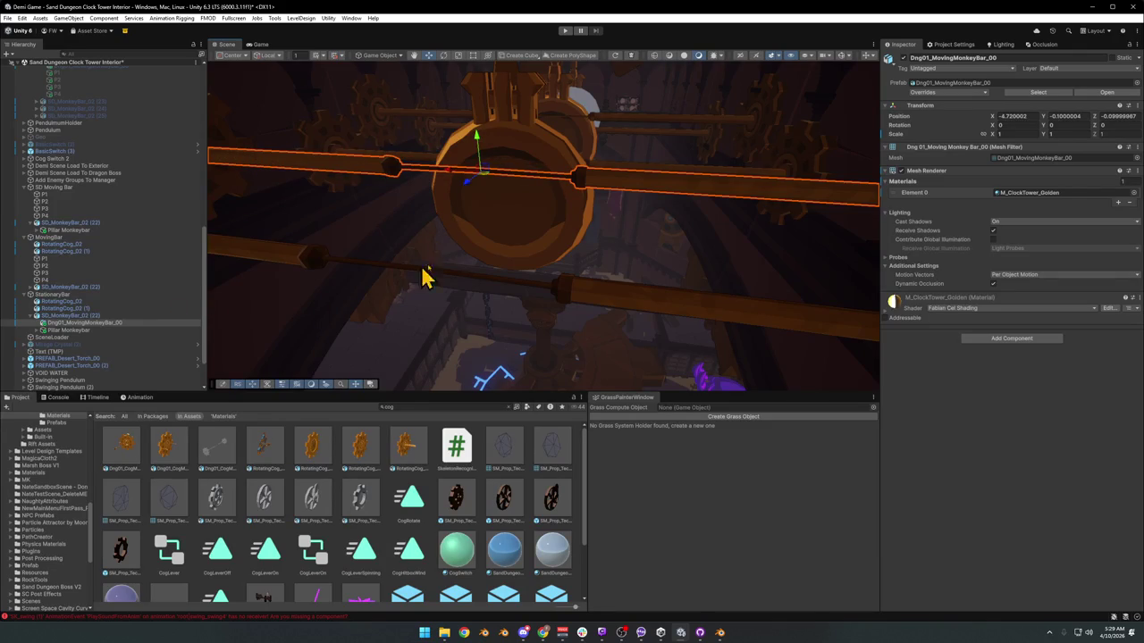
pyautogui.click(71, 316)
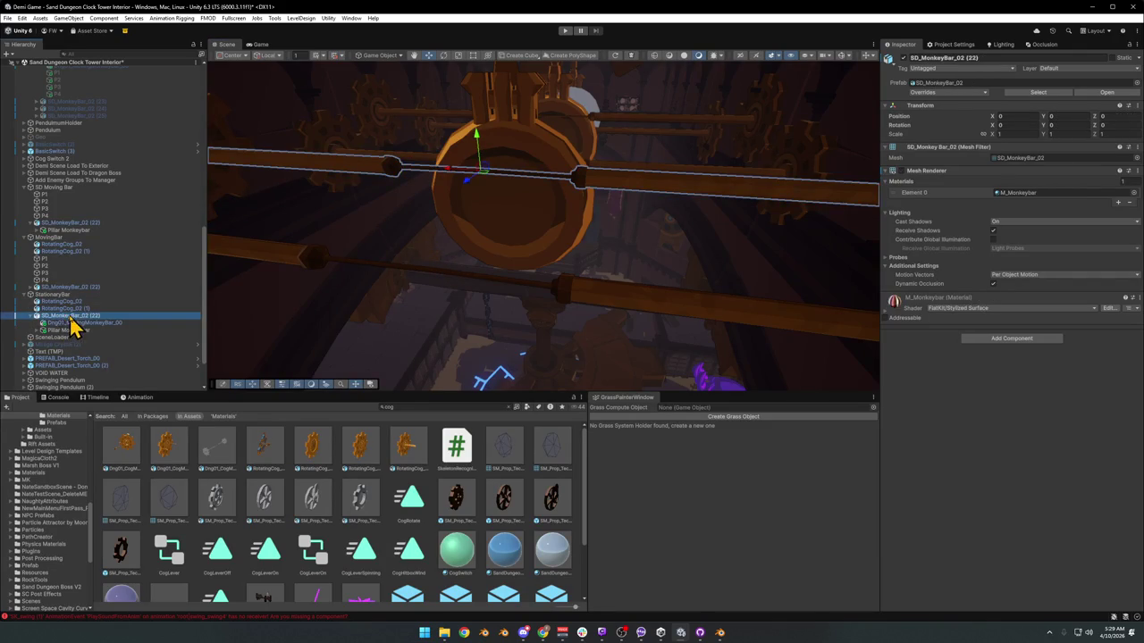
# - Slide StationaryBar's SD_MonkeyBar_02 (22) along X to local position 10.79, 0, 0
pyautogui.click(34, 316)
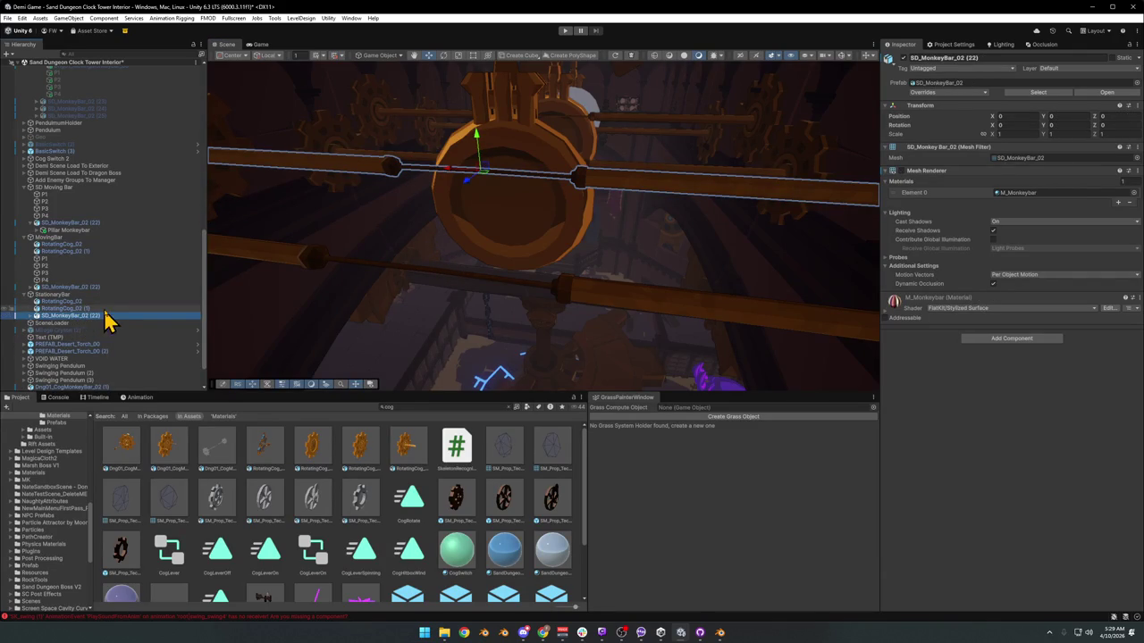
pyautogui.moveTo(375, 233)
pyautogui.mouseDown()
pyautogui.moveTo(510, 191)
pyautogui.moveTo(533, 215)
pyautogui.moveTo(485, 225)
pyautogui.mouseUp()
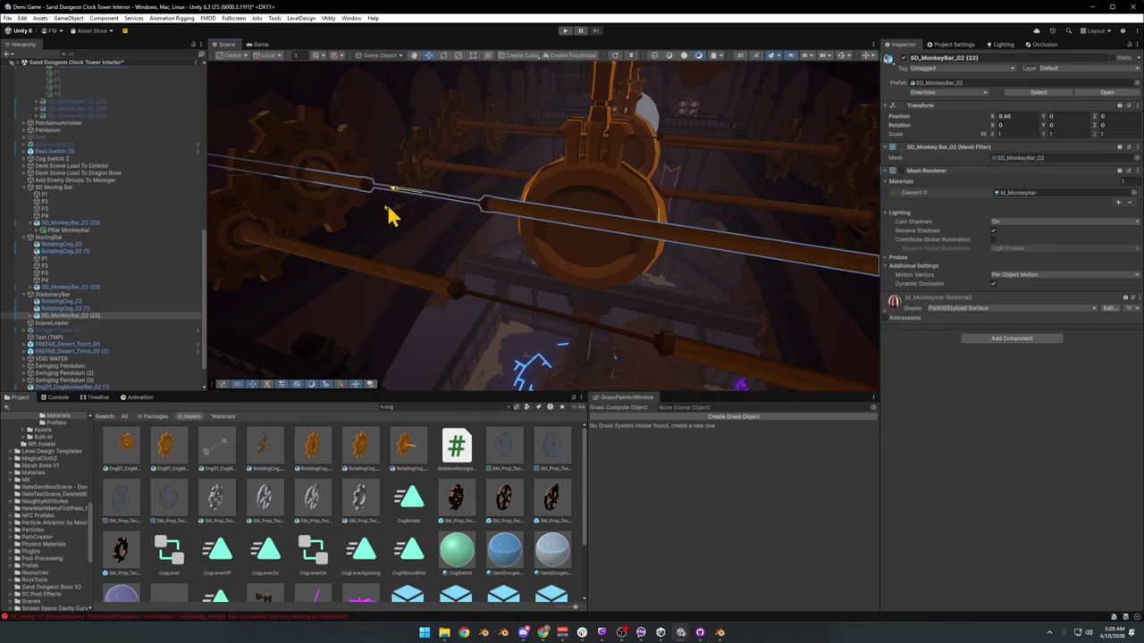
pyautogui.moveTo(383, 220)
pyautogui.mouseDown()
pyautogui.moveTo(464, 214)
pyautogui.moveTo(416, 204)
pyautogui.mouseUp()
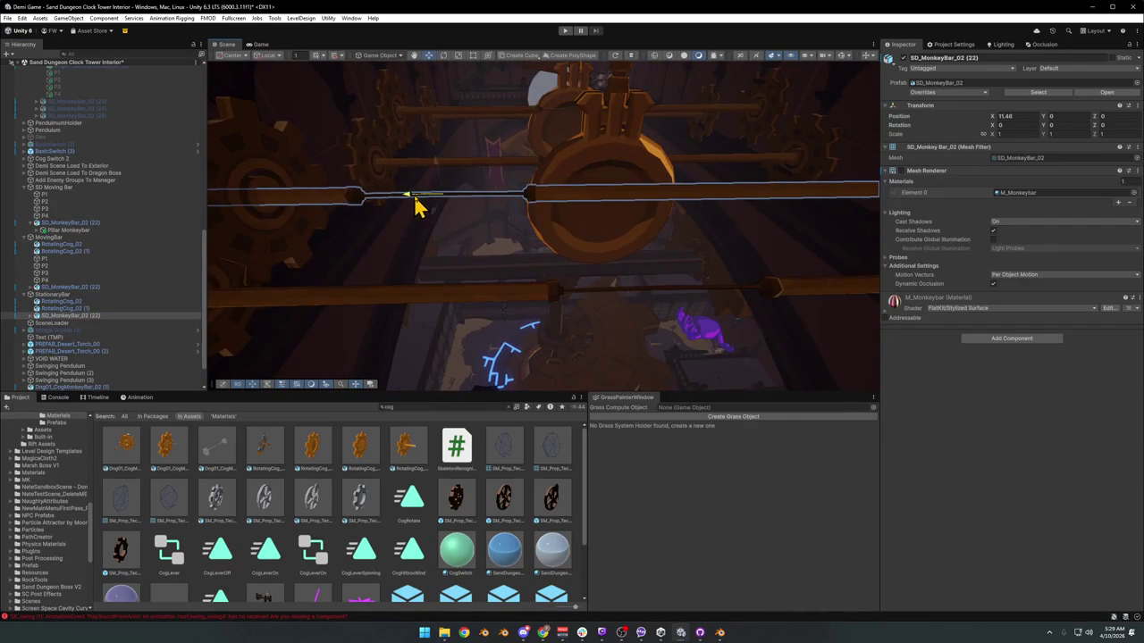
pyautogui.click(30, 296)
pyautogui.moveTo(570, 294)
pyautogui.mouseDown()
pyautogui.moveTo(567, 244)
pyautogui.moveTo(545, 237)
pyautogui.moveTo(382, 240)
pyautogui.moveTo(585, 253)
pyautogui.moveTo(544, 271)
pyautogui.moveTo(549, 286)
pyautogui.moveTo(557, 260)
pyautogui.moveTo(536, 259)
pyautogui.mouseUp()
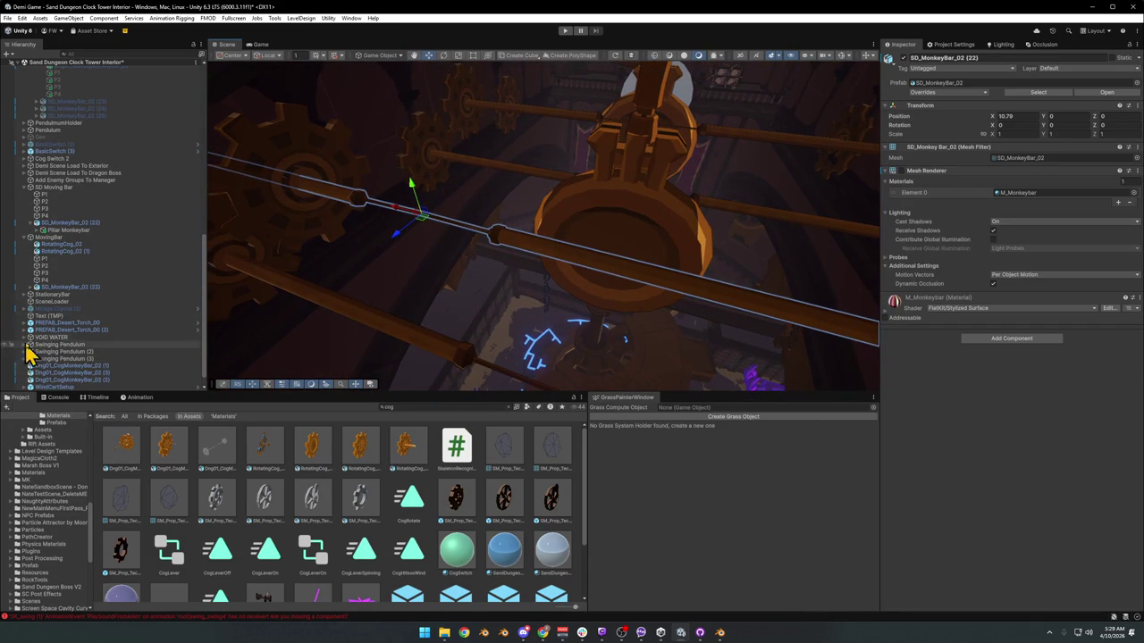
# - Duplicate the MovingBar rig and move the copy up and to the right
pyautogui.click(25, 240)
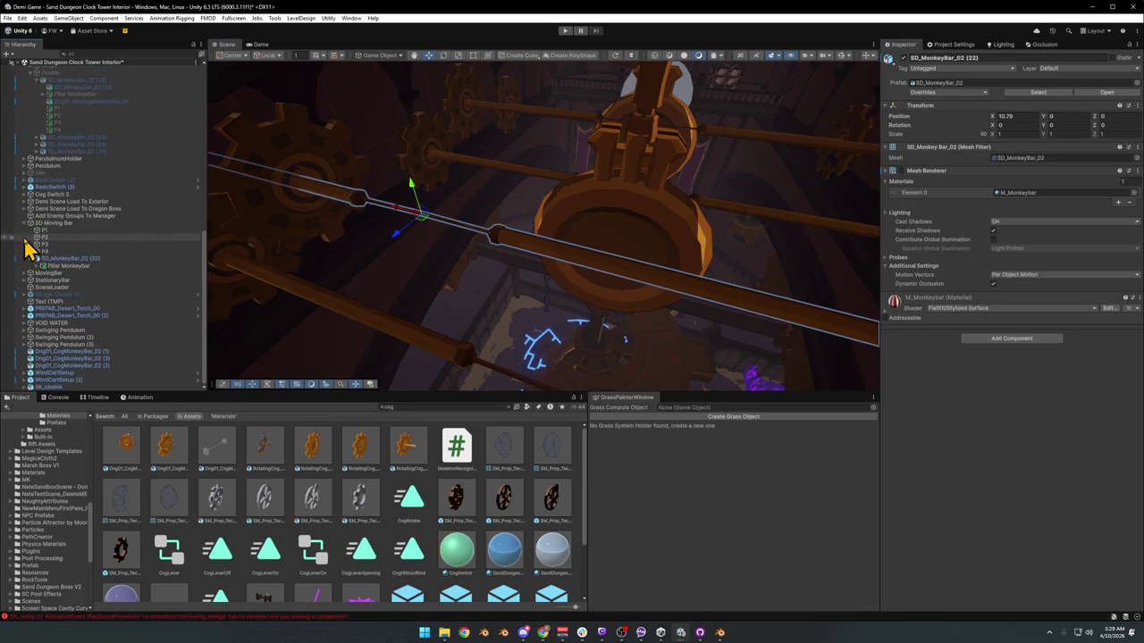
pyautogui.doubleClick(52, 274)
pyautogui.hotkey('ctrl', 'd')
pyautogui.moveTo(519, 322)
pyautogui.mouseDown()
pyautogui.moveTo(699, 235)
pyautogui.moveTo(620, 218)
pyautogui.moveTo(534, 243)
pyautogui.moveTo(516, 219)
pyautogui.moveTo(559, 220)
pyautogui.moveTo(541, 220)
pyautogui.mouseUp()
# - Orbit around the cogs and select the copy's monkey-bar parent SD_MonkeyBar_02 (22)
pyautogui.click(460, 165)
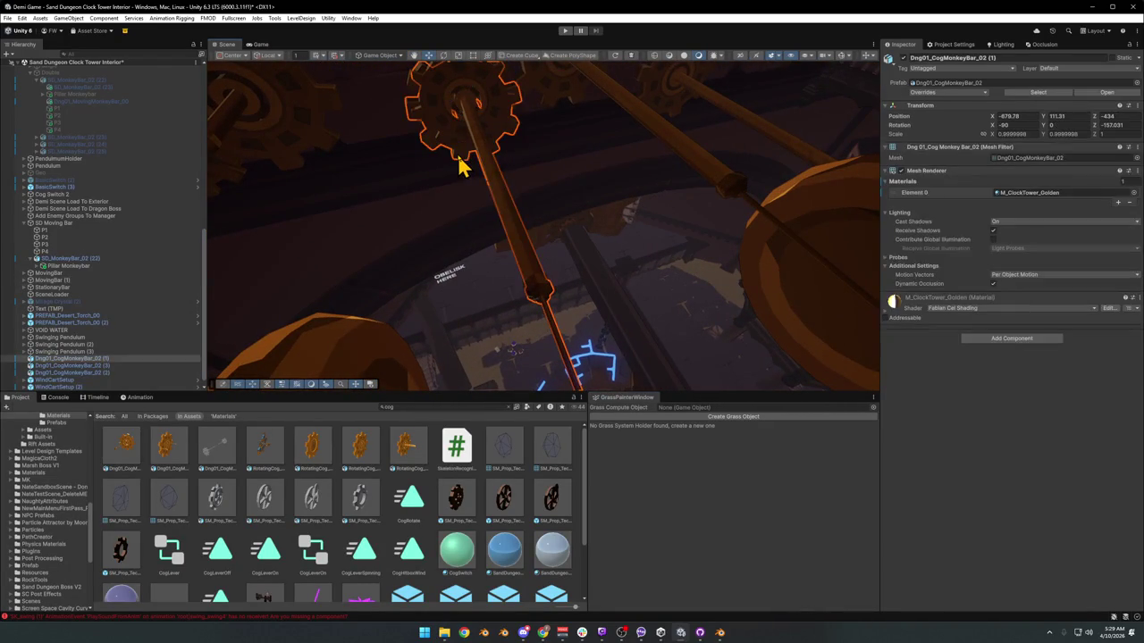
pyautogui.click(464, 193)
pyautogui.moveTo(495, 263)
pyautogui.mouseDown()
pyautogui.moveTo(460, 206)
pyautogui.moveTo(648, 173)
pyautogui.moveTo(742, 184)
pyautogui.moveTo(677, 181)
pyautogui.moveTo(559, 219)
pyautogui.mouseUp()
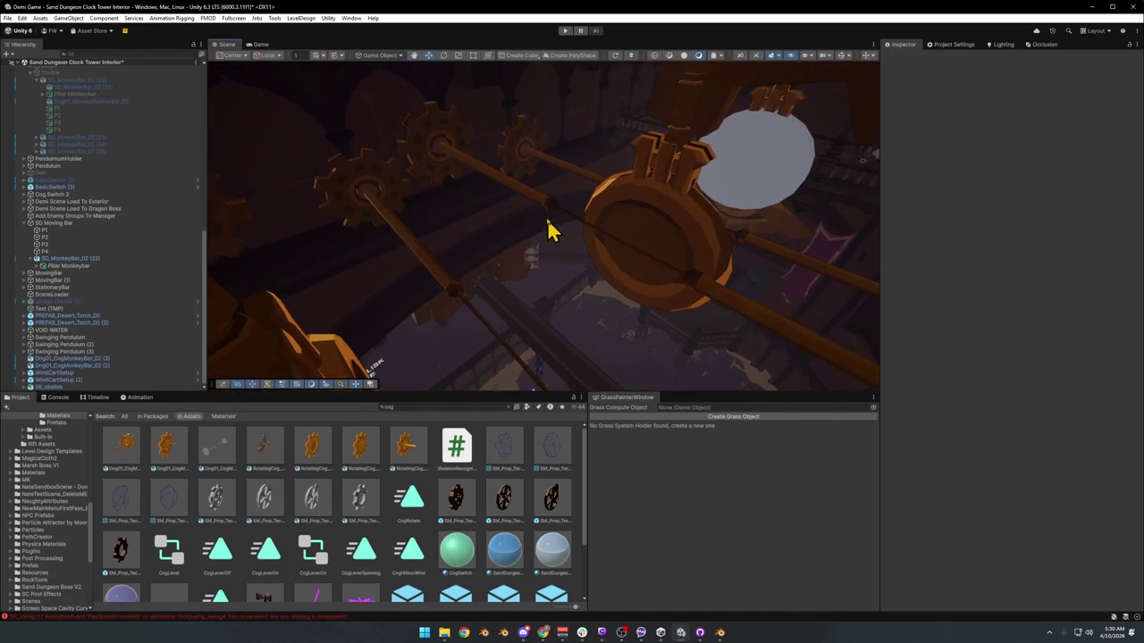
pyautogui.moveTo(540, 208)
pyautogui.mouseDown()
pyautogui.moveTo(551, 237)
pyautogui.moveTo(501, 230)
pyautogui.moveTo(519, 251)
pyautogui.mouseUp()
pyautogui.moveTo(599, 240)
pyautogui.mouseDown()
pyautogui.moveTo(638, 242)
pyautogui.moveTo(561, 240)
pyautogui.mouseUp()
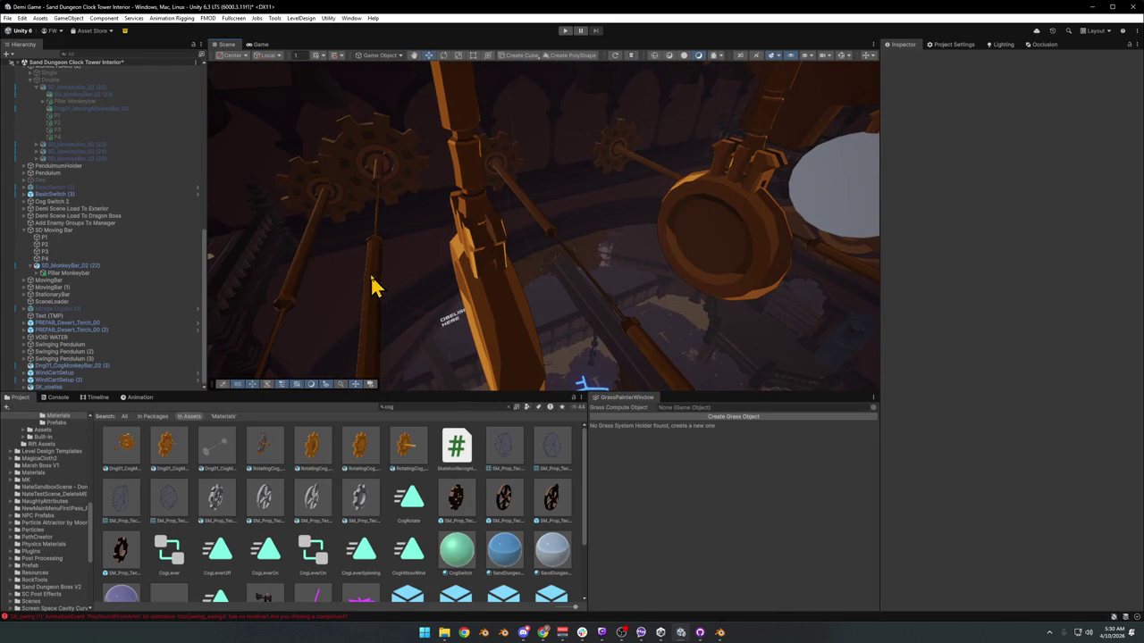
pyautogui.click(379, 183)
pyautogui.click(407, 251)
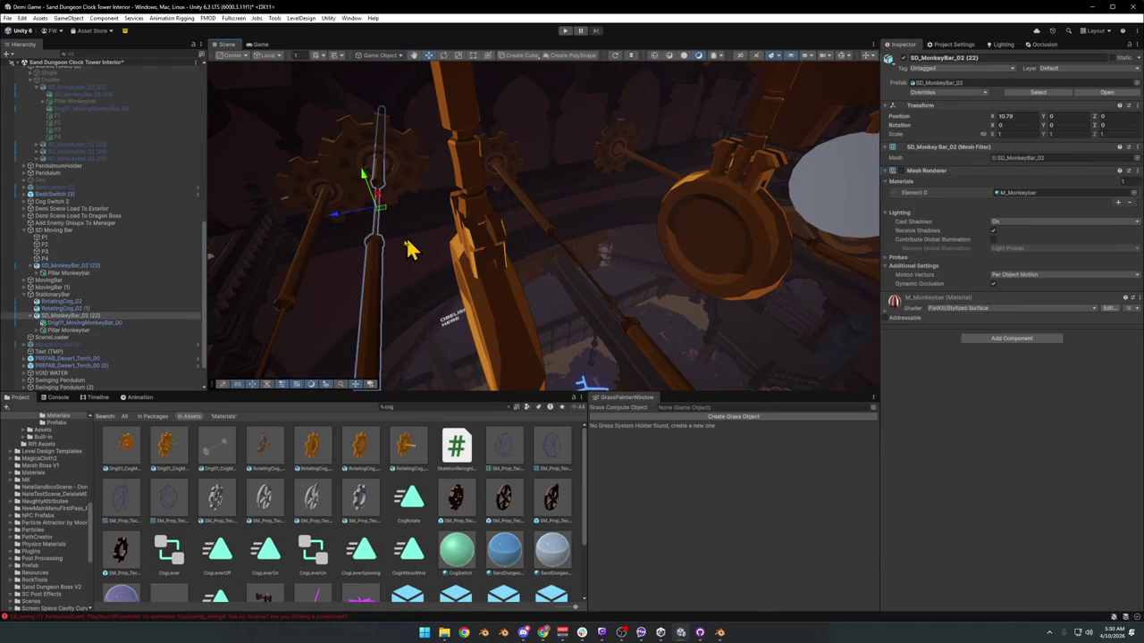
# - Duplicate the StationaryBar rig and move the copy to the right
pyautogui.click(373, 280)
pyautogui.moveTo(447, 247)
pyautogui.mouseDown()
pyautogui.moveTo(470, 248)
pyautogui.moveTo(454, 250)
pyautogui.mouseUp()
pyautogui.hotkey('ctrl', 'd')
pyautogui.hotkey('ctrl', 'd')
pyautogui.moveTo(396, 217)
pyautogui.mouseDown()
pyautogui.moveTo(638, 217)
pyautogui.moveTo(628, 202)
pyautogui.moveTo(595, 200)
pyautogui.moveTo(669, 197)
pyautogui.moveTo(462, 212)
pyautogui.moveTo(613, 205)
pyautogui.moveTo(751, 230)
pyautogui.moveTo(772, 249)
pyautogui.moveTo(641, 233)
pyautogui.moveTo(564, 329)
pyautogui.moveTo(605, 262)
pyautogui.moveTo(512, 275)
pyautogui.moveTo(510, 179)
pyautogui.mouseUp()
# - Slide SD_MonkeyBar_02 (22) in StationaryBar (2) along X to -10.76
pyautogui.click(498, 174)
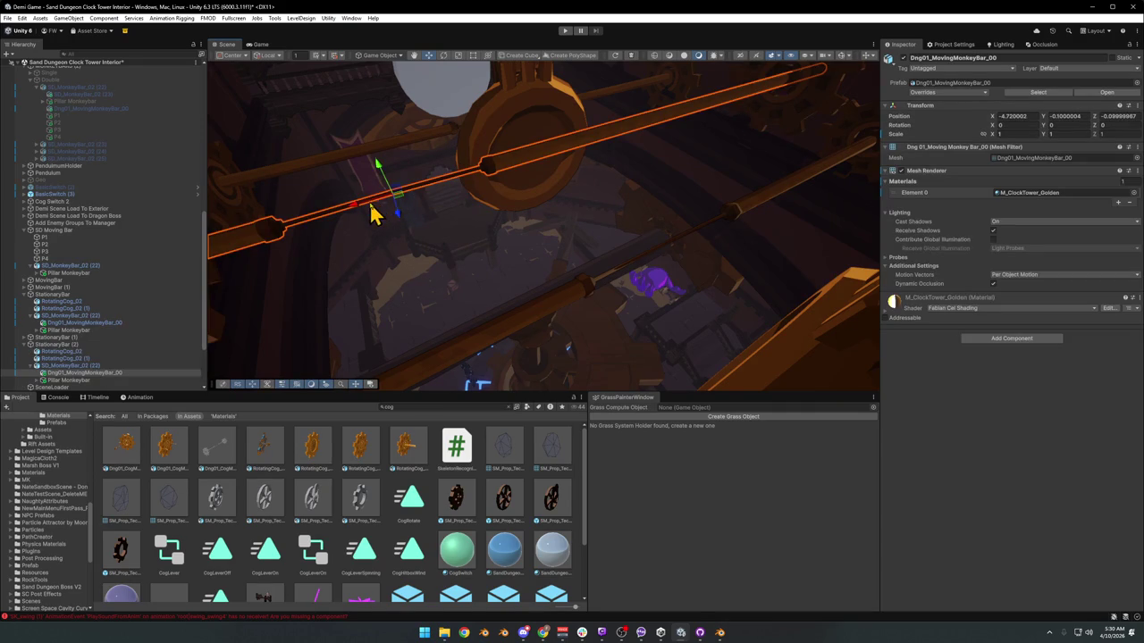
pyautogui.click(519, 220)
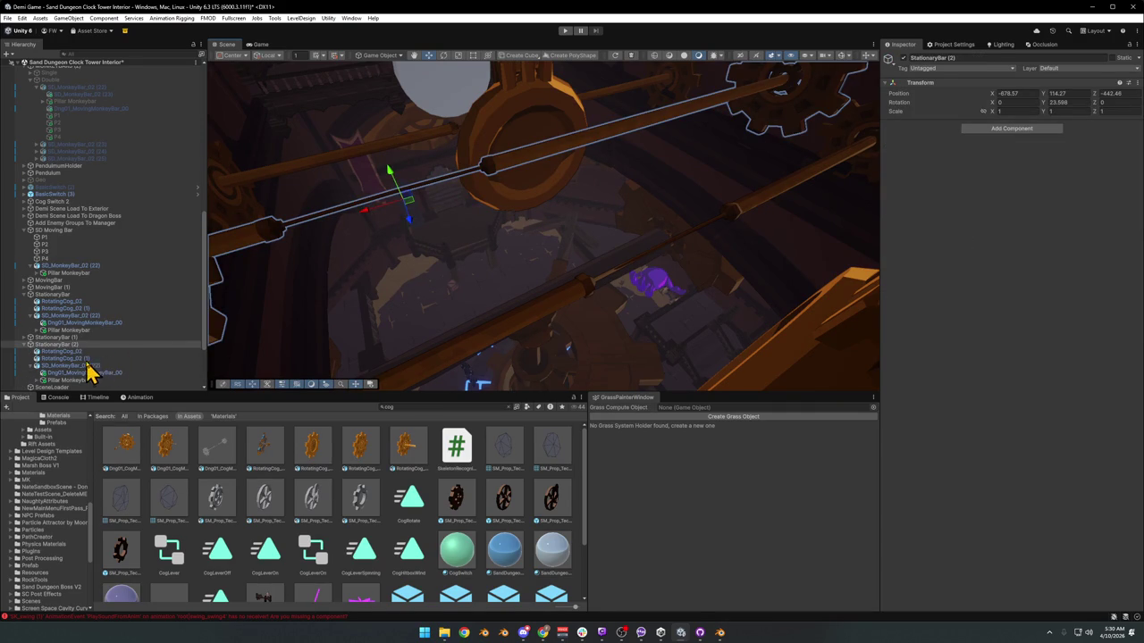
pyautogui.click(30, 367)
pyautogui.click(136, 364)
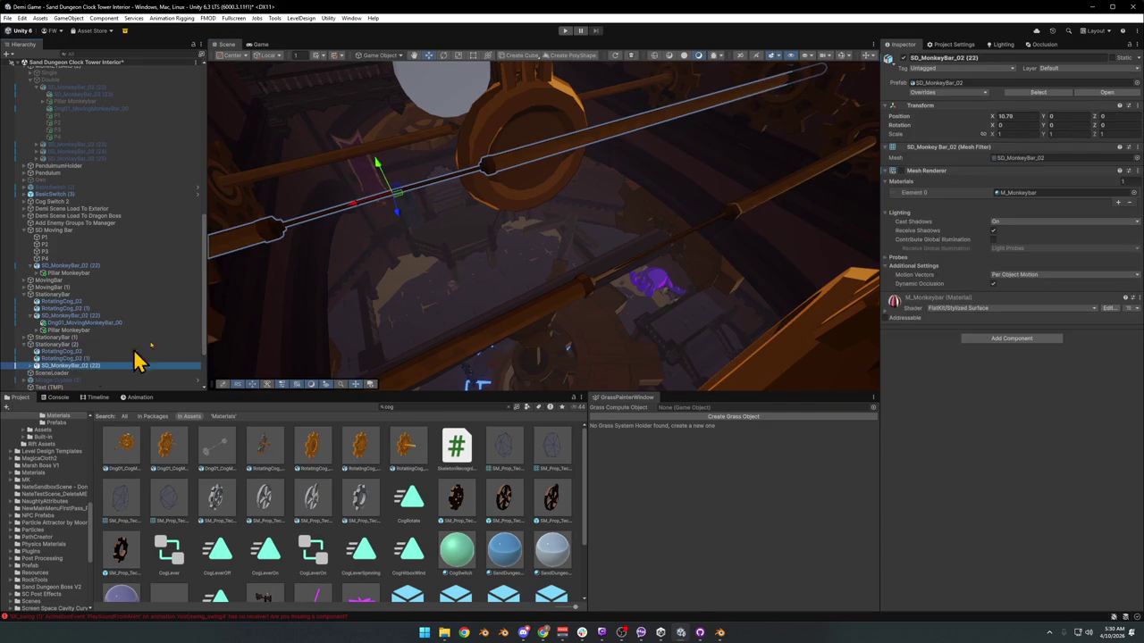
pyautogui.moveTo(358, 213); pyautogui.dragTo(497, 179)
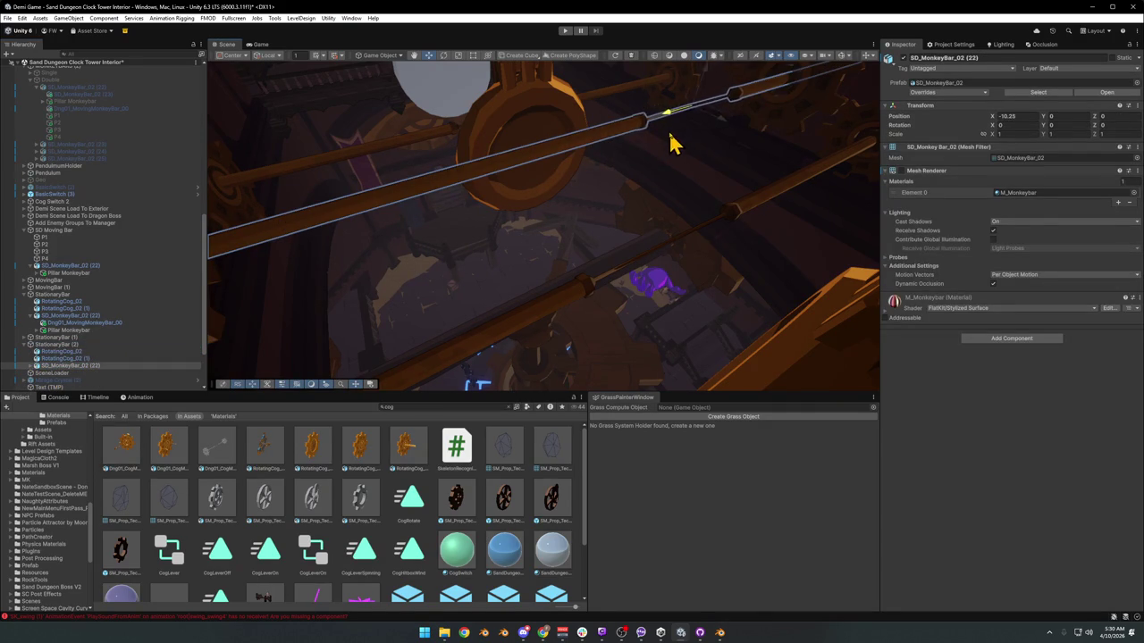
pyautogui.moveTo(675, 143); pyautogui.dragTo(701, 105)
pyautogui.press('f')
pyautogui.moveTo(496, 193)
pyautogui.mouseDown()
pyautogui.moveTo(527, 200)
pyautogui.moveTo(439, 174)
pyautogui.moveTo(426, 177)
pyautogui.moveTo(497, 179)
pyautogui.moveTo(319, 184)
pyautogui.moveTo(491, 184)
pyautogui.moveTo(420, 375)
pyautogui.mouseUp()
pyautogui.click(388, 581)
pyautogui.moveTo(483, 358); pyautogui.dragTo(551, 273)
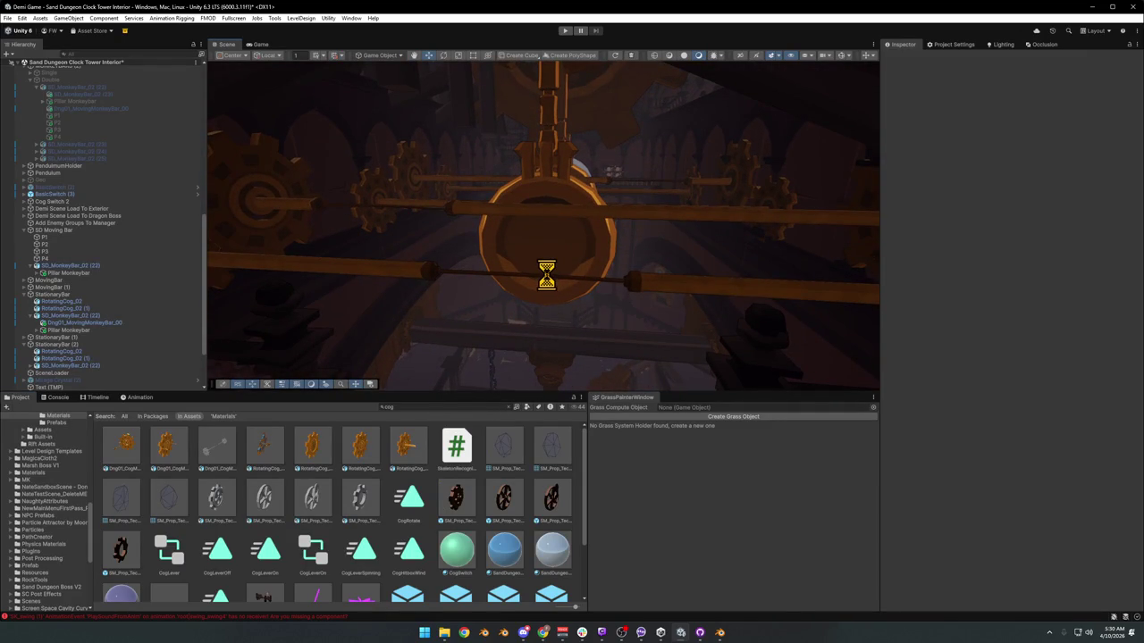
# - Enter Play mode, make the Game view fullscreen, walk to the barrel cart, then pause
pyautogui.click(564, 34)
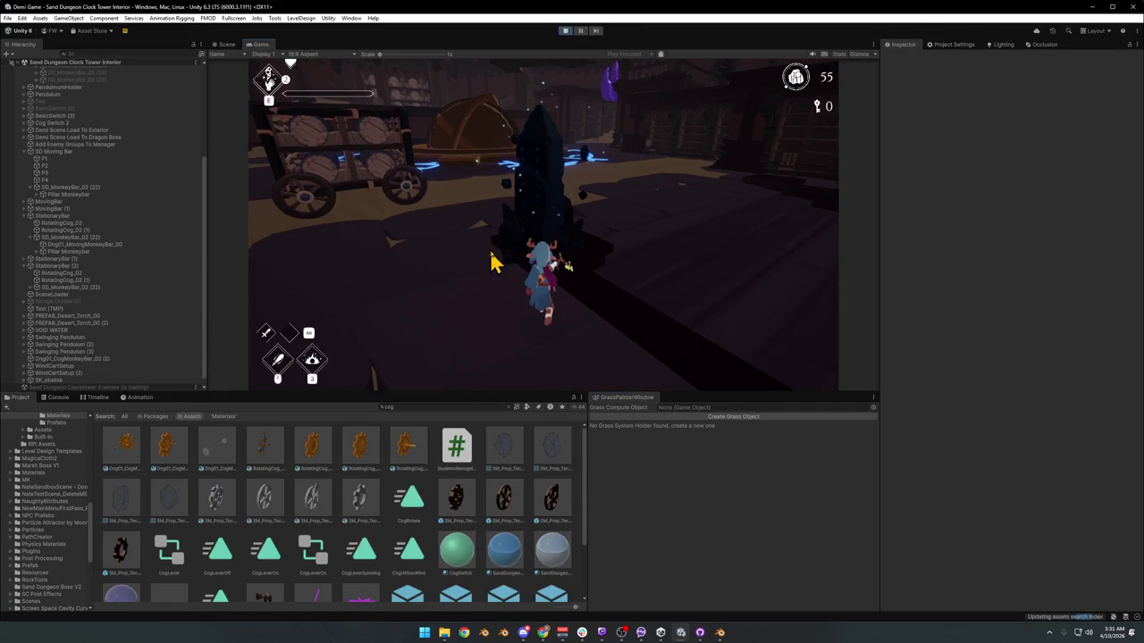
pyautogui.press('F10')
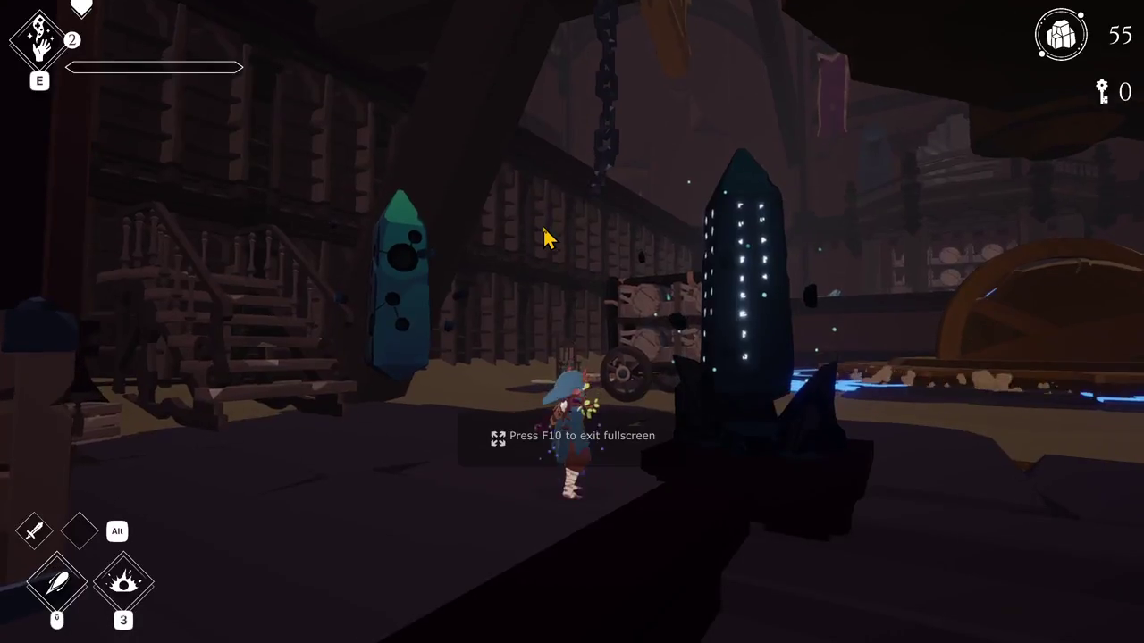
pyautogui.press('w')
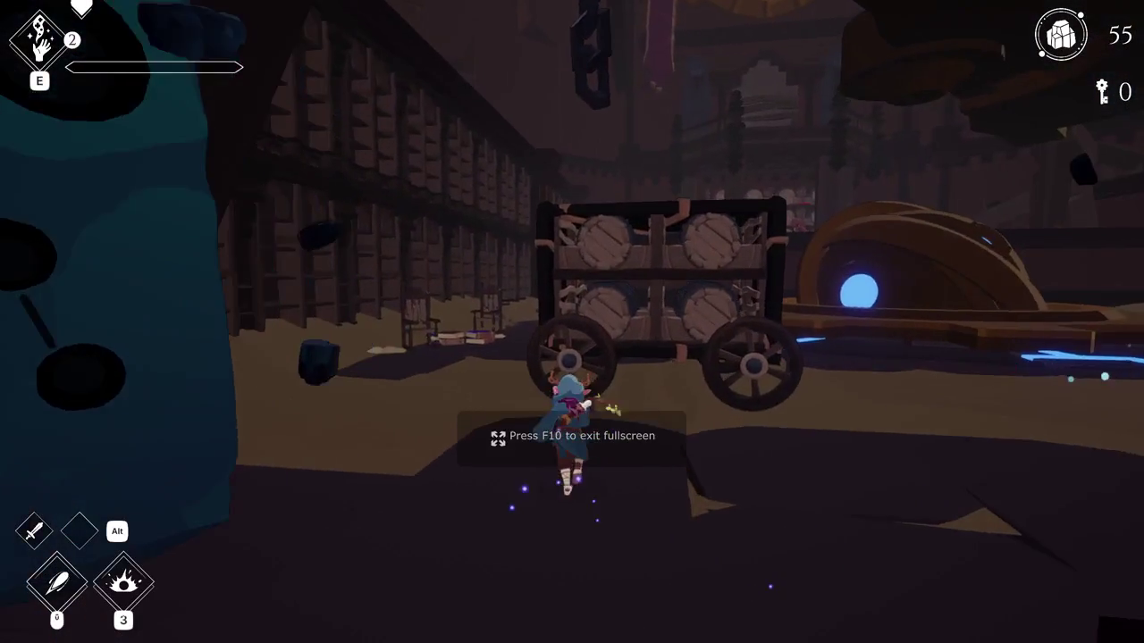
pyautogui.press('w')
pyautogui.press('Escape')
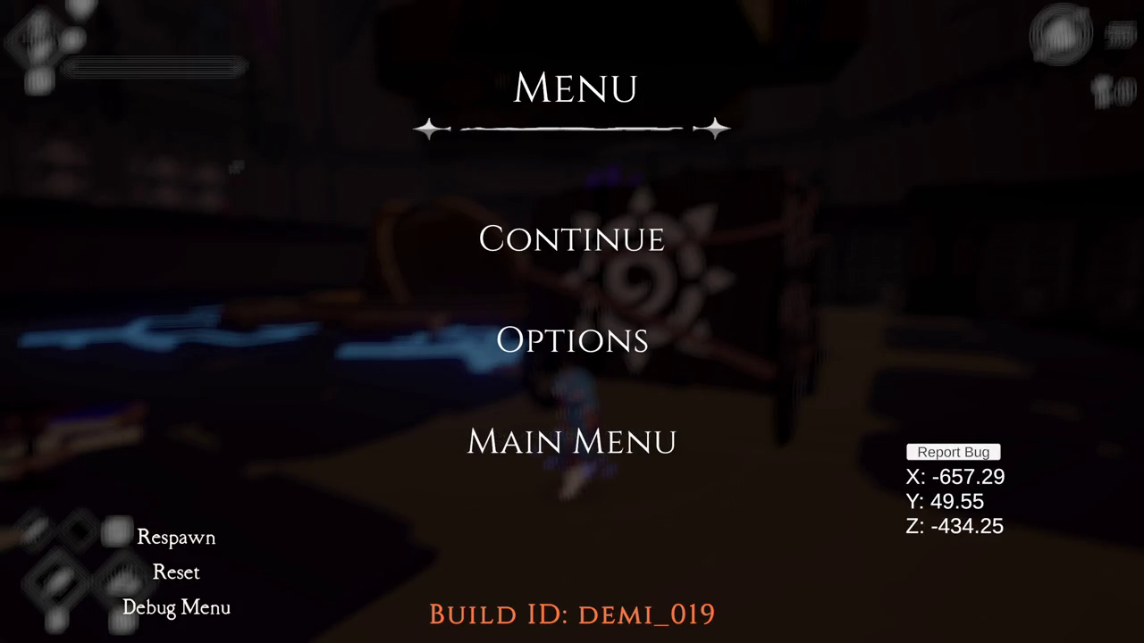
# - Resume play and swing across the cog monkey bars, dropping onto the balcony walkway
pyautogui.press('Escape')
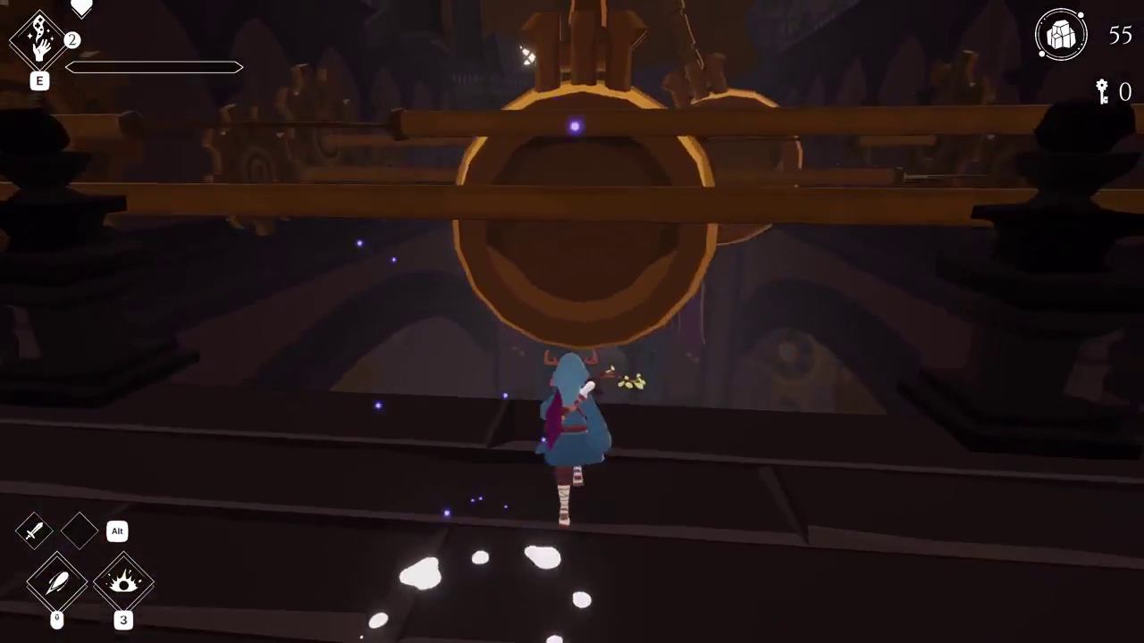
pyautogui.press('w')
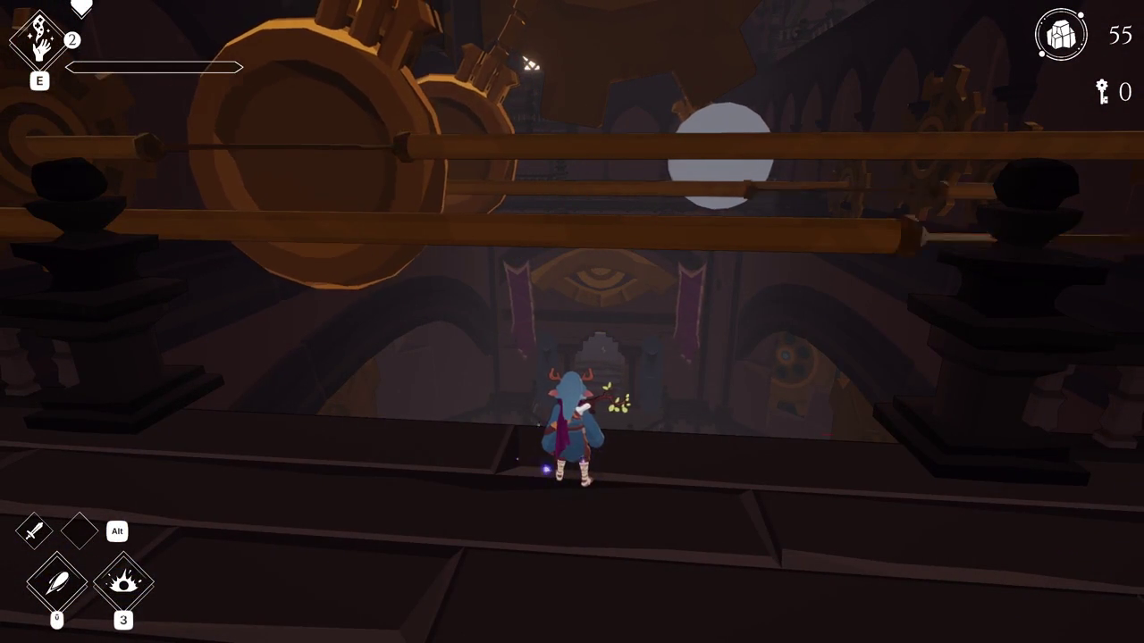
pyautogui.press('space')
pyautogui.press('w')
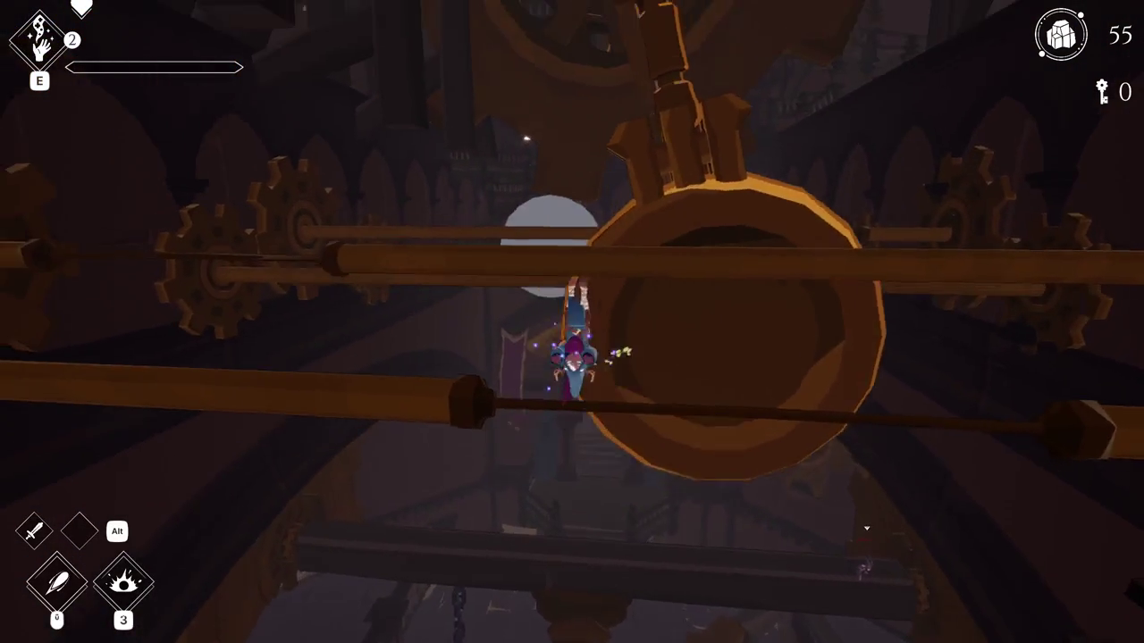
pyautogui.press('w')
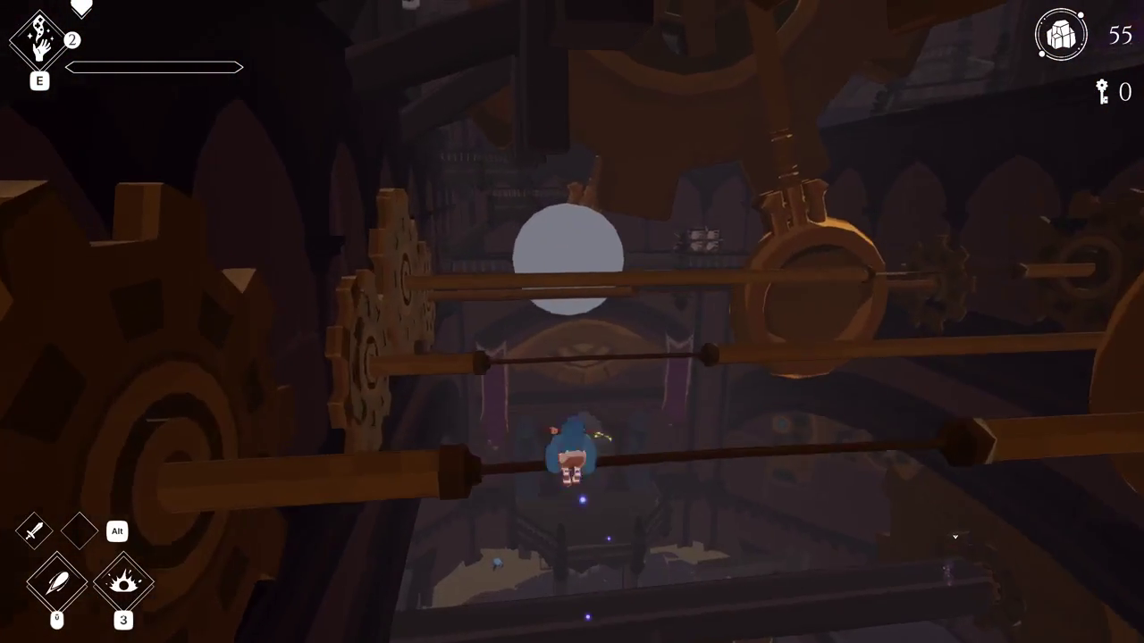
pyautogui.press('w')
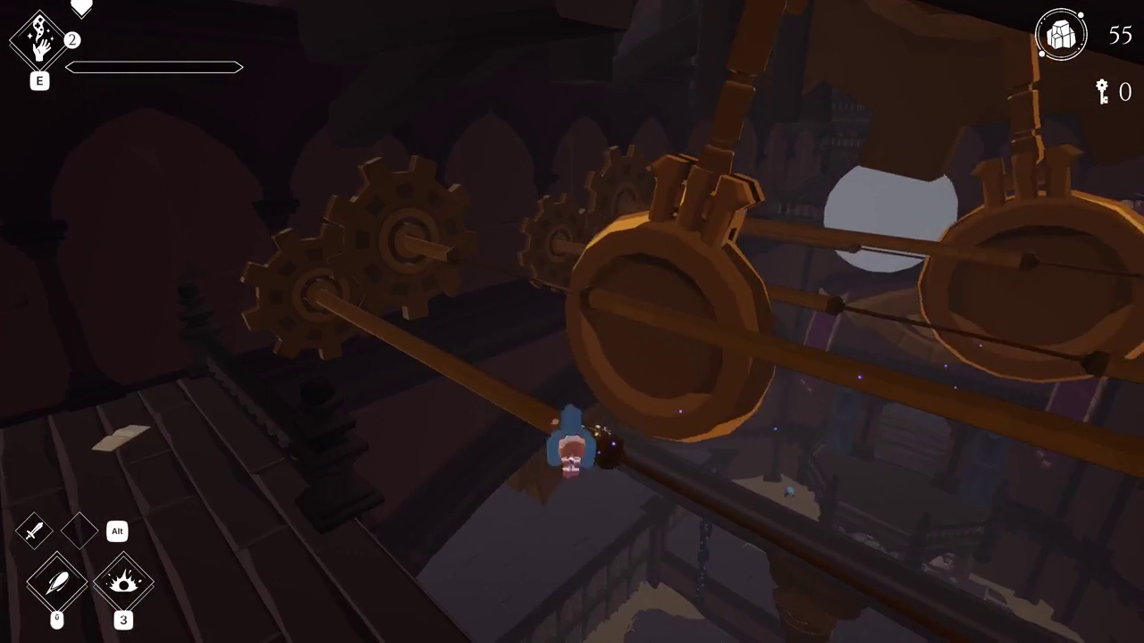
pyautogui.press('space')
# - Run to the ledge, swing on the pendulum bar, then jump onto the rolling cart
pyautogui.press('w')
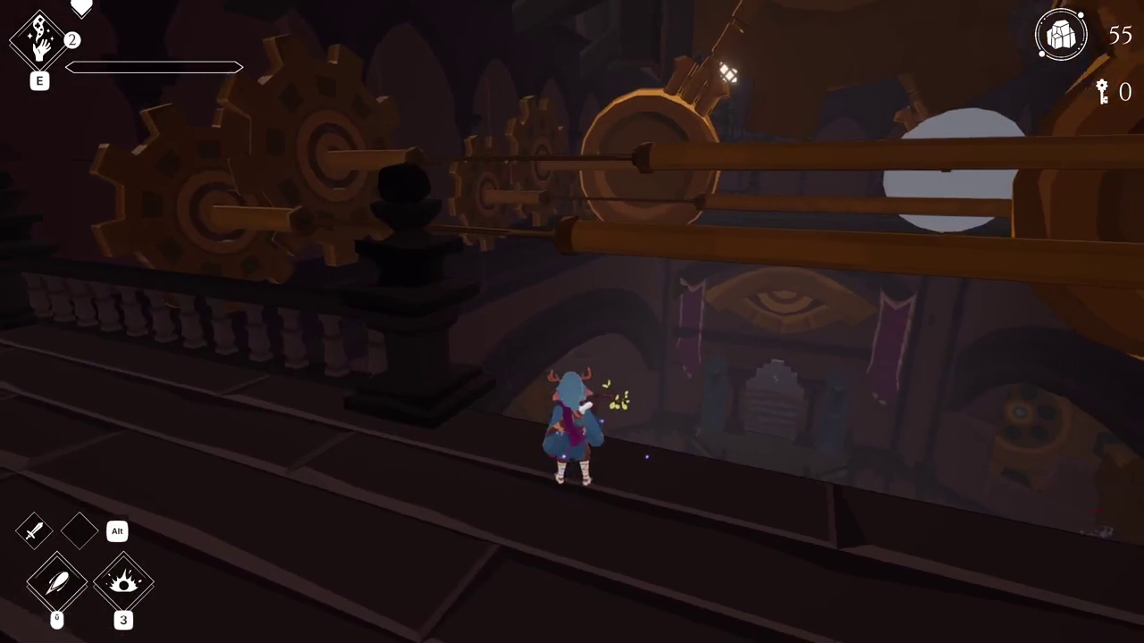
pyautogui.press('space')
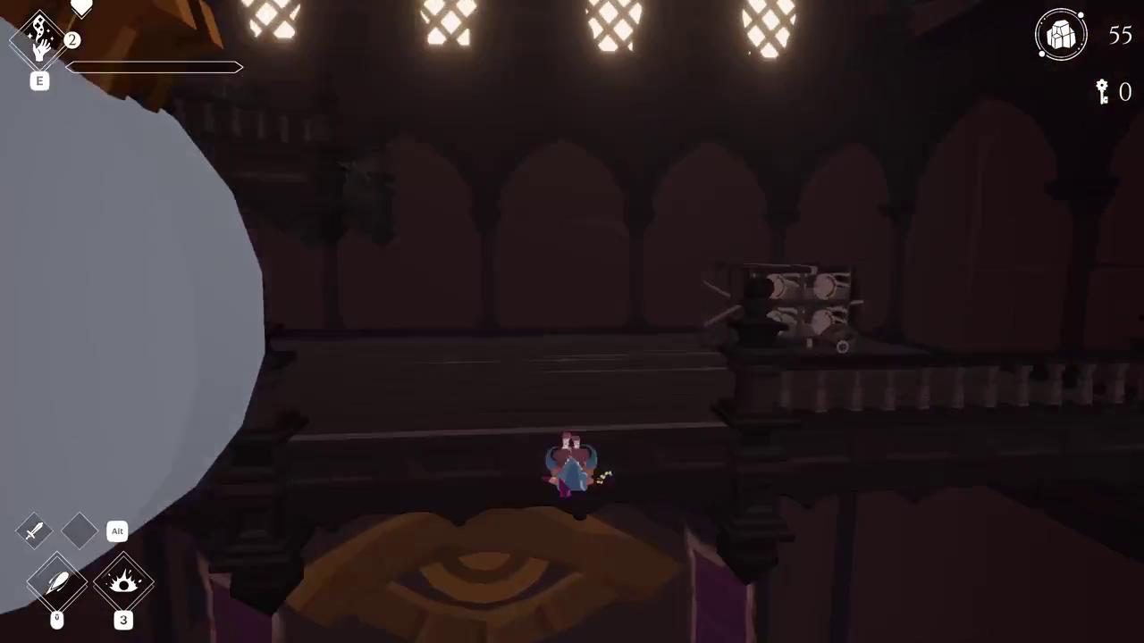
pyautogui.press('space')
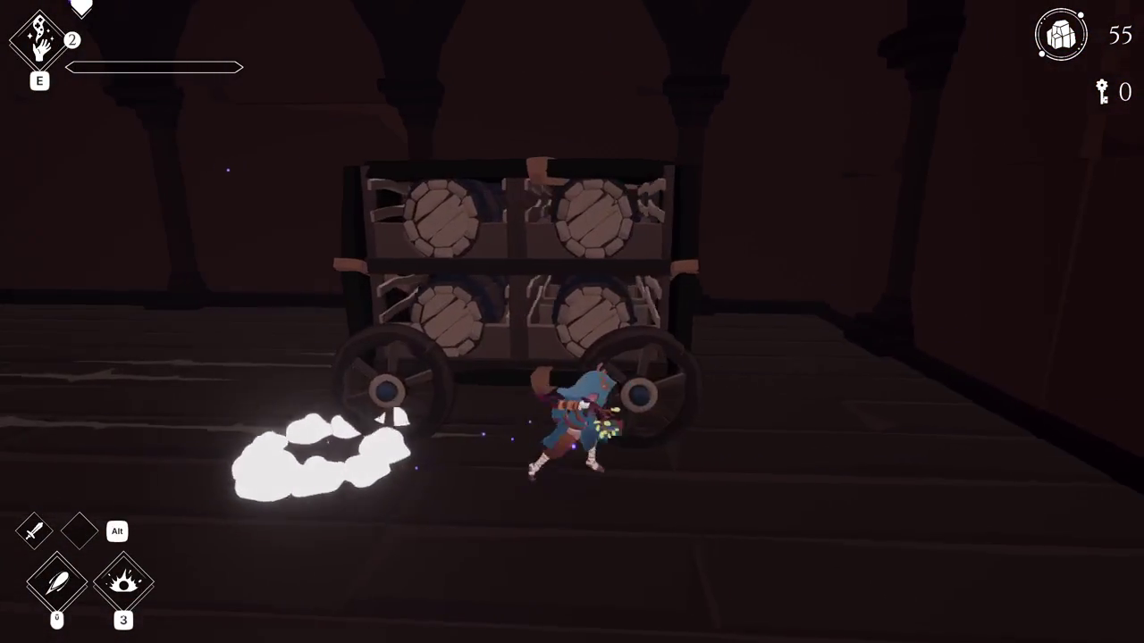
pyautogui.press('d')
pyautogui.press('w')
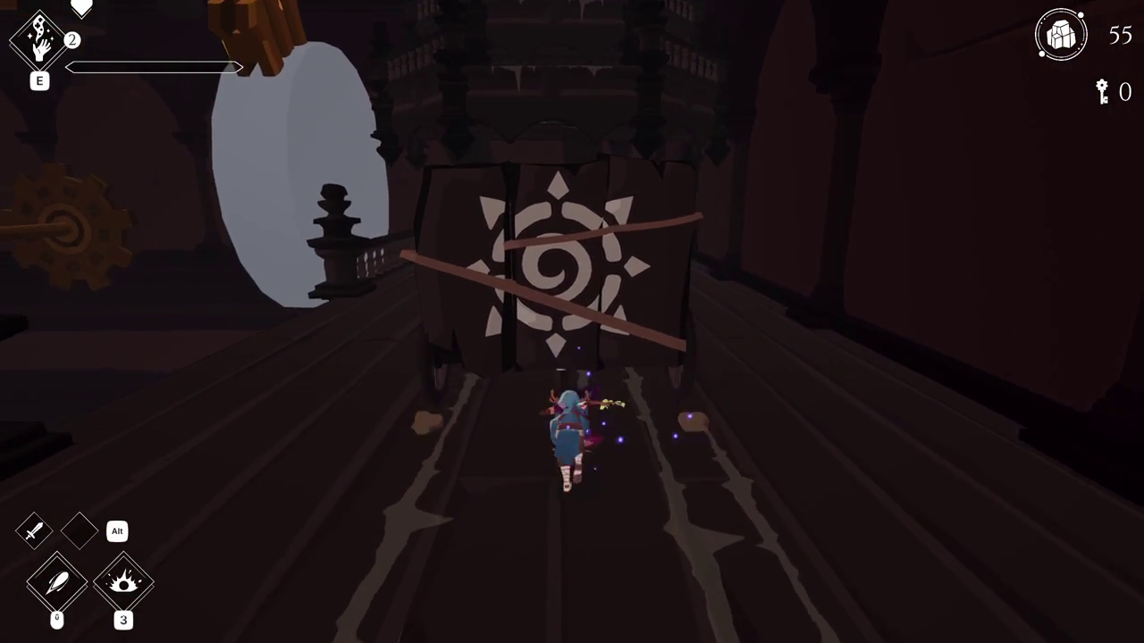
pyautogui.press('space')
pyautogui.press('s')
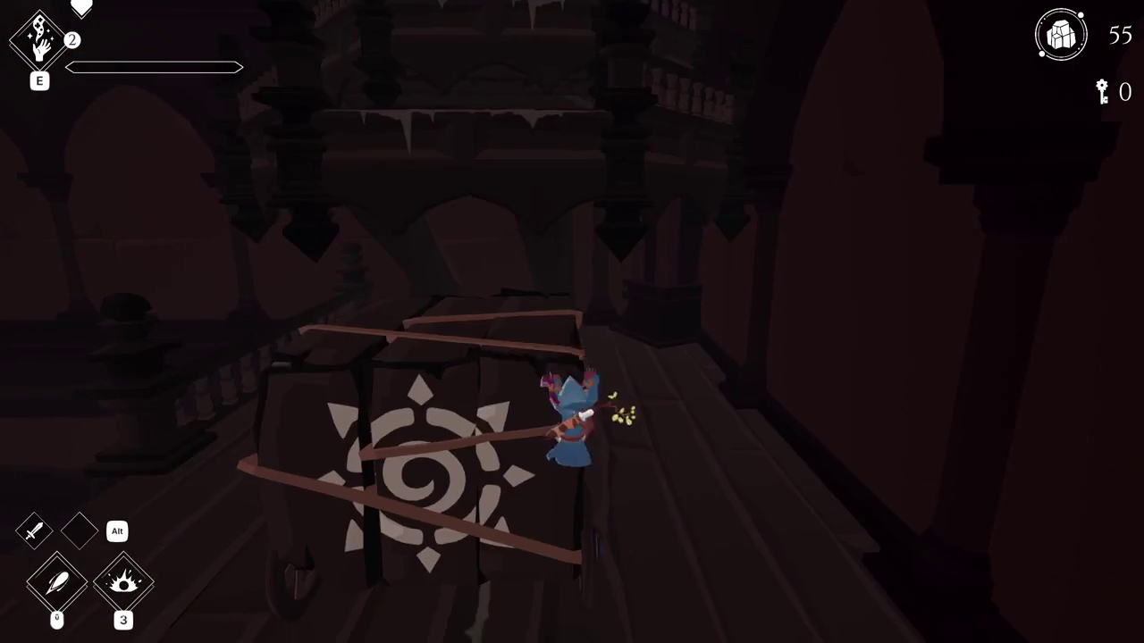
# - Run past the cart, cross the bridge, jump toward the arches and clear the sun-emblem gate
pyautogui.press('w')
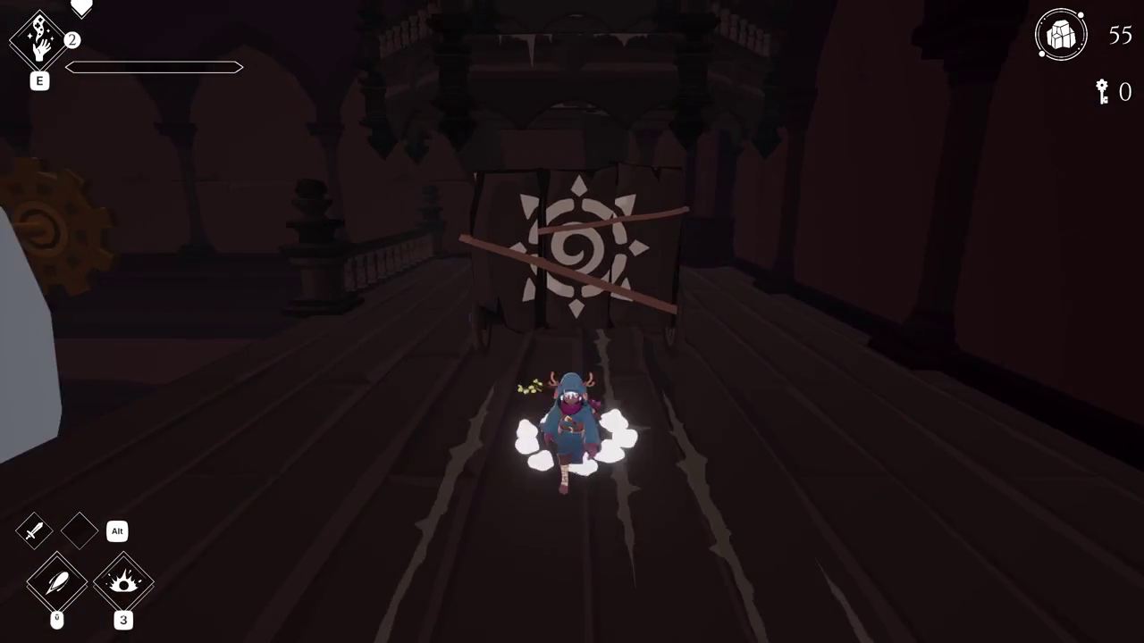
pyautogui.press('a')
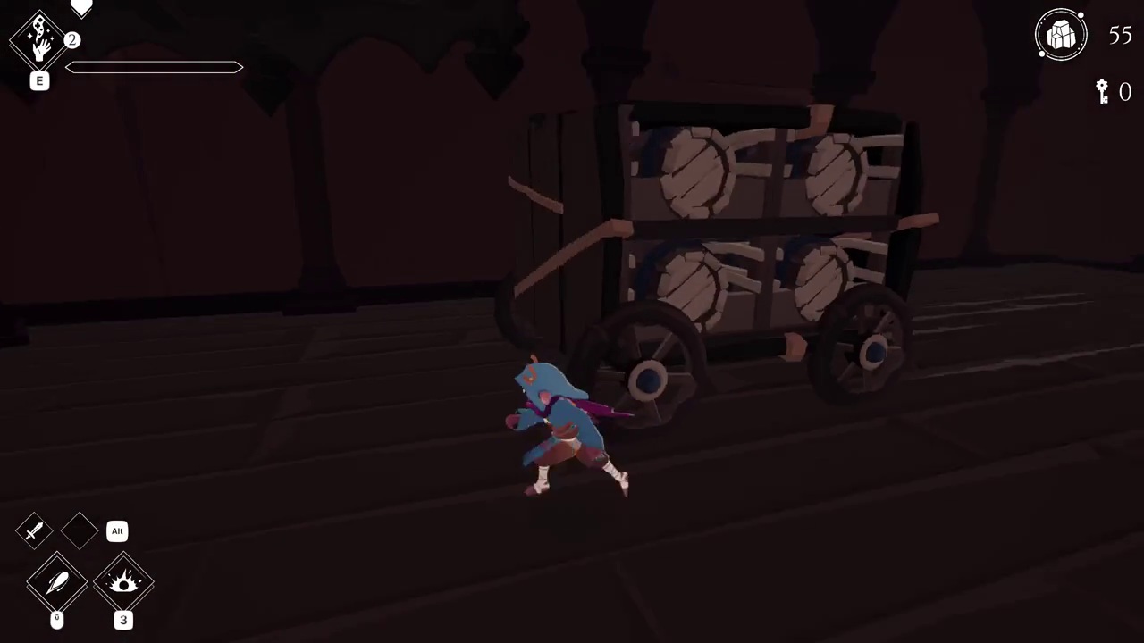
pyautogui.press('w')
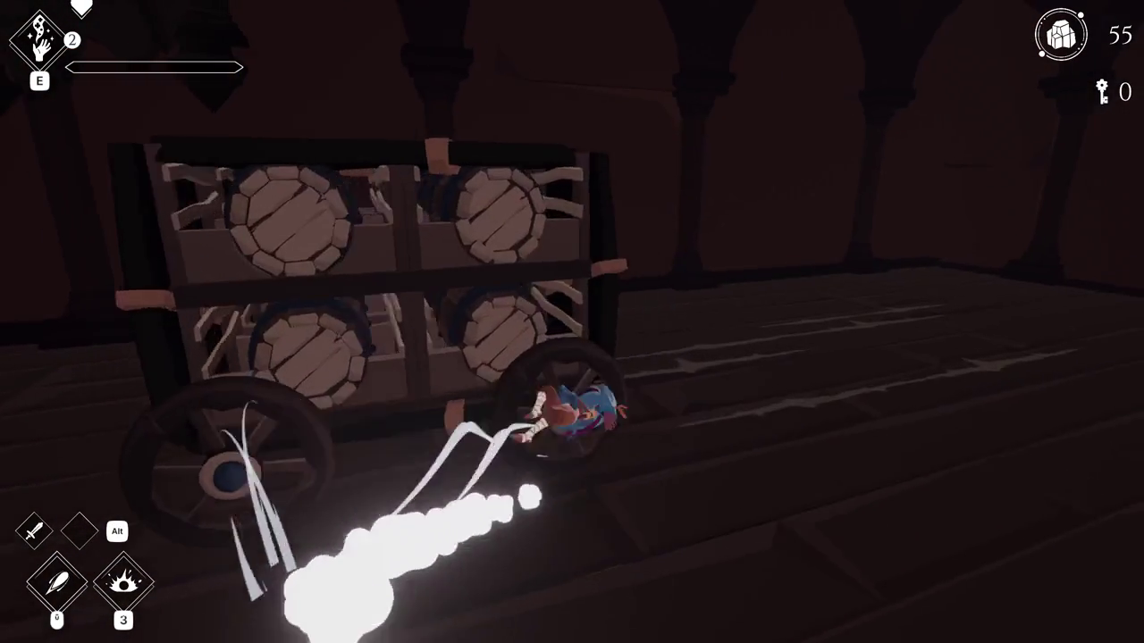
pyautogui.press('w')
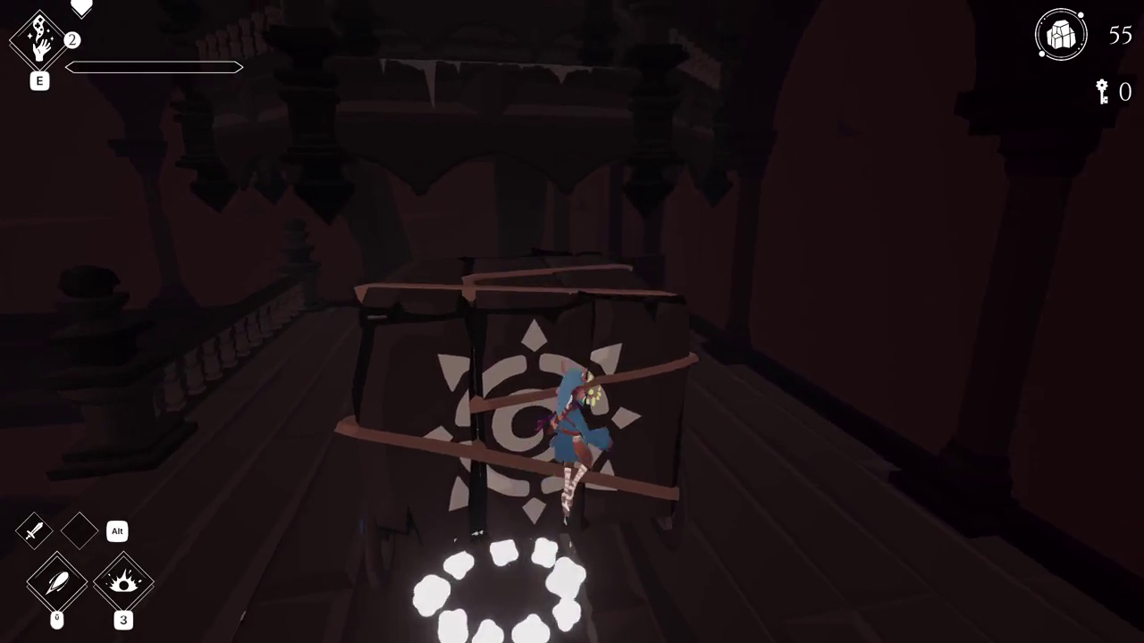
pyautogui.press('w')
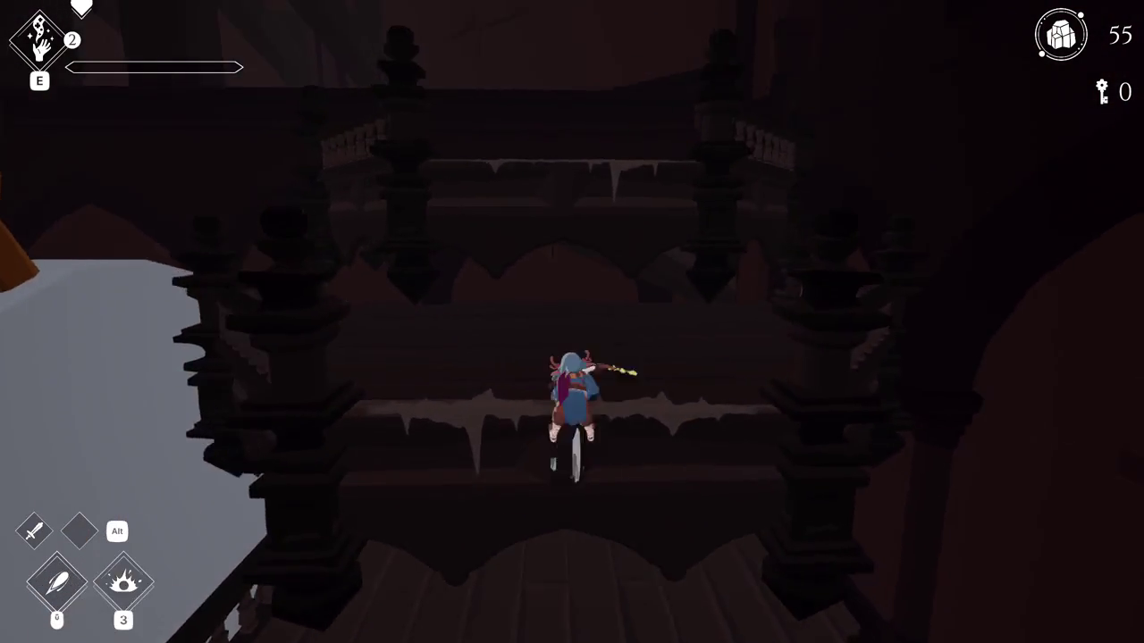
pyautogui.press('w')
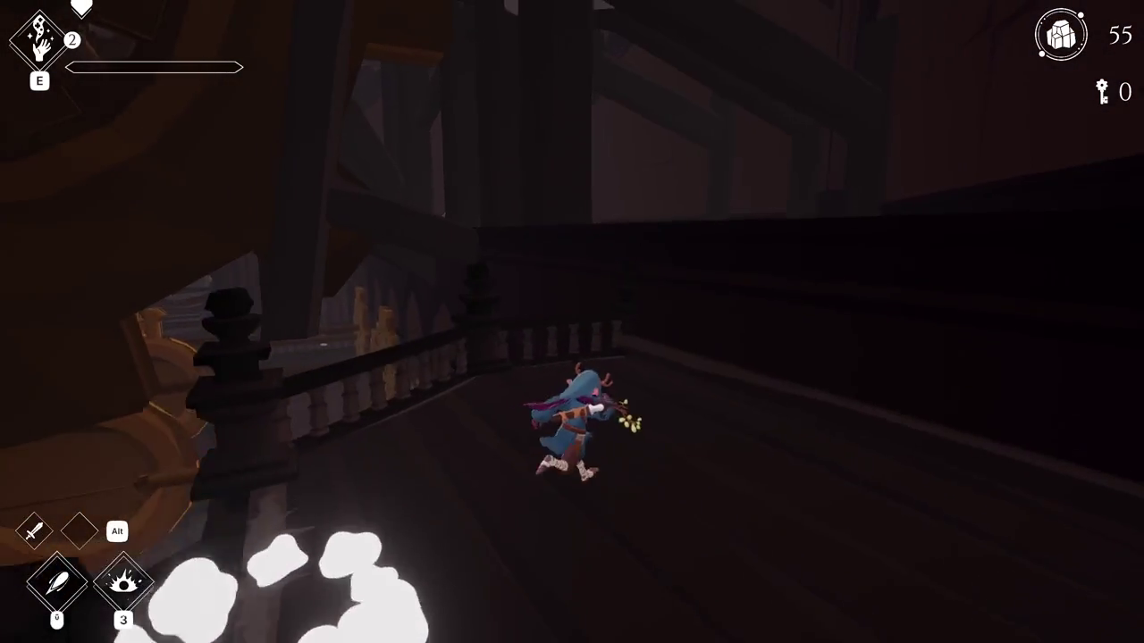
pyautogui.press('w')
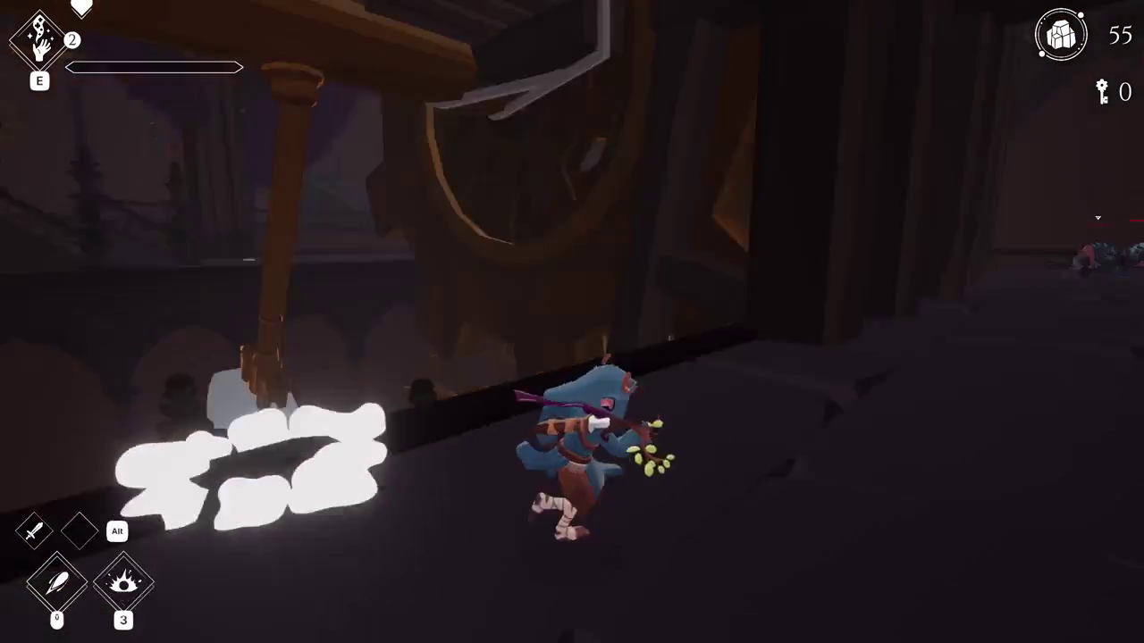
pyautogui.press('w')
pyautogui.press('space')
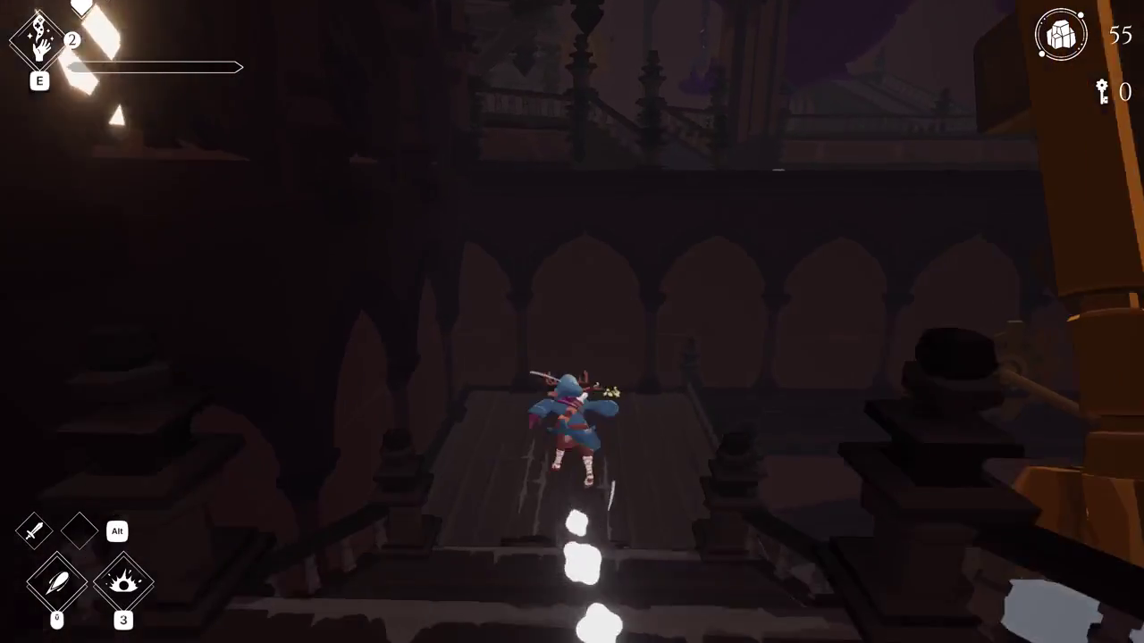
pyautogui.press('w')
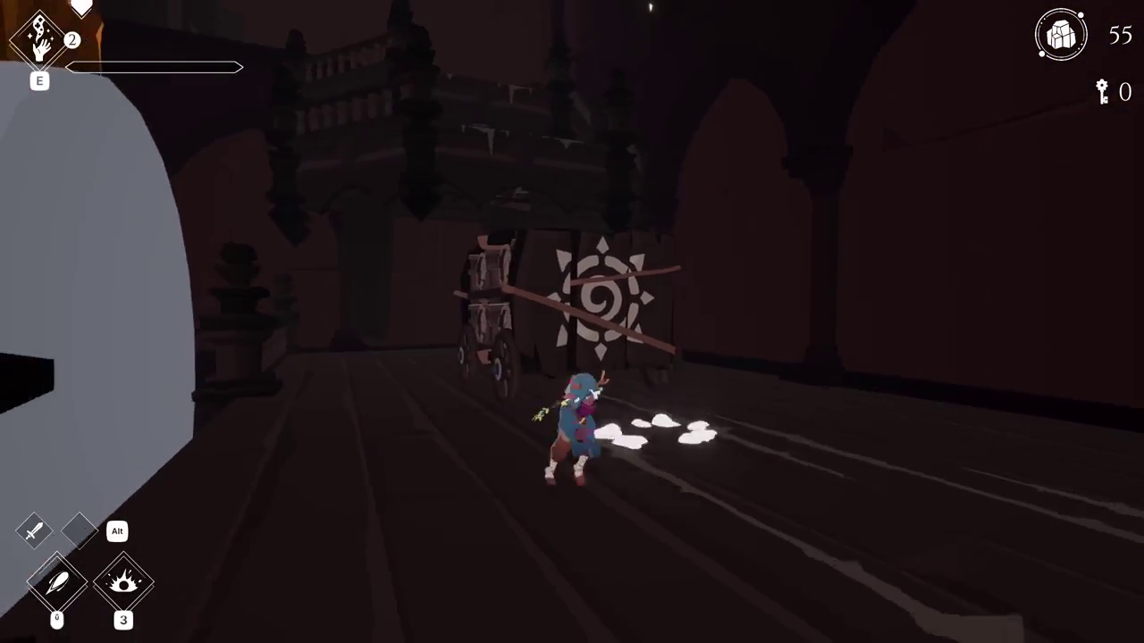
pyautogui.press('w')
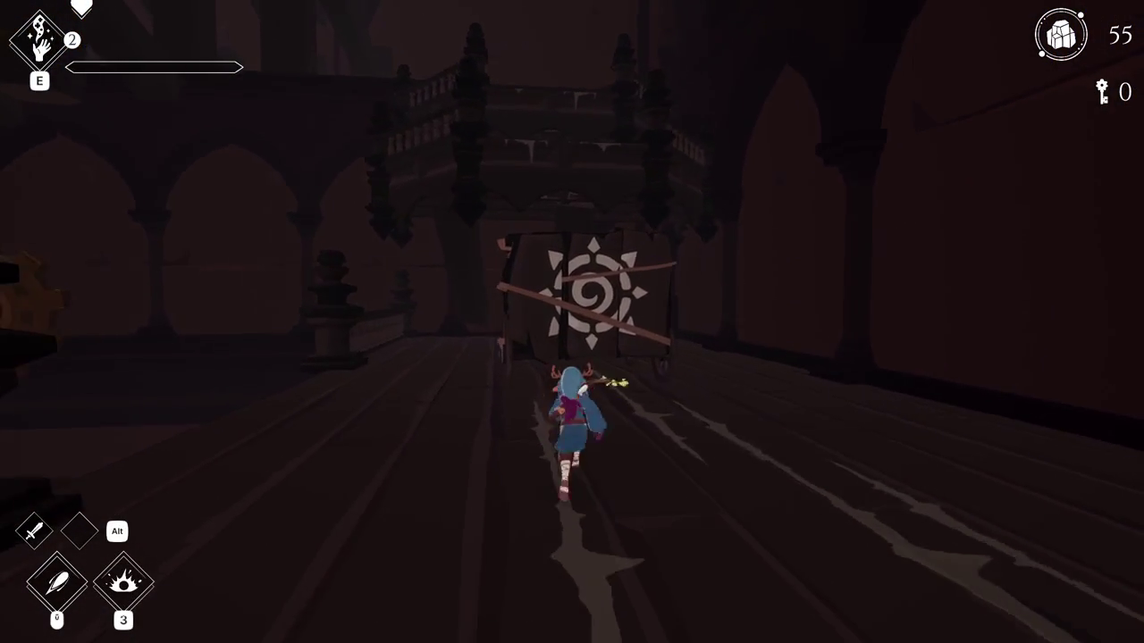
pyautogui.press('w')
pyautogui.press('space')
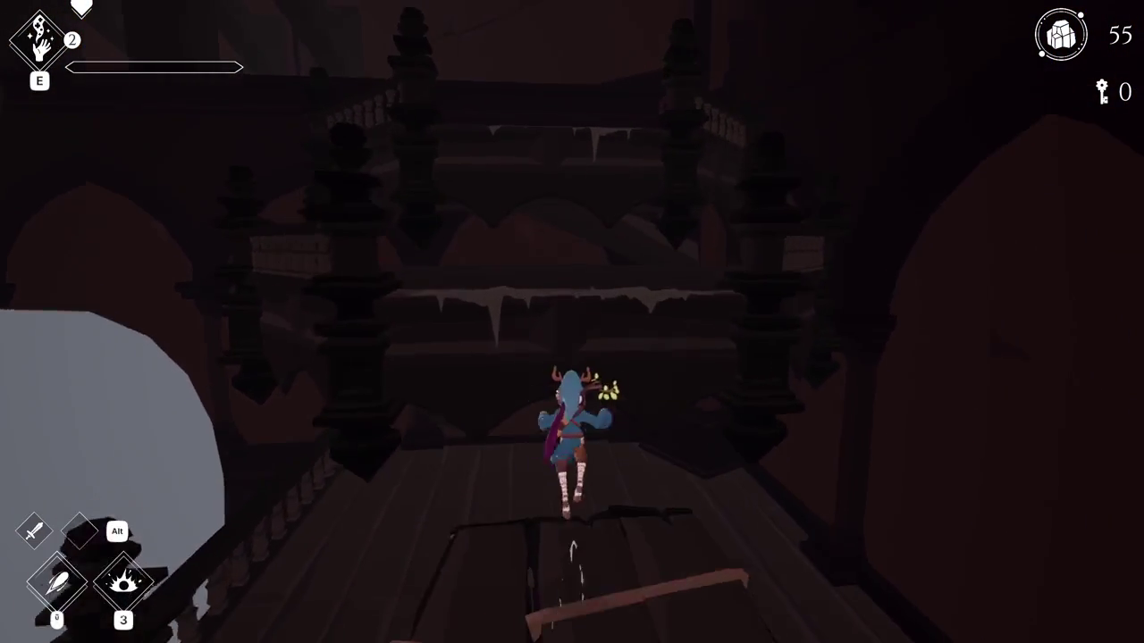
# - Leap to the raised ledge, run along the balcony and corridor, and swing the sword
pyautogui.press('w')
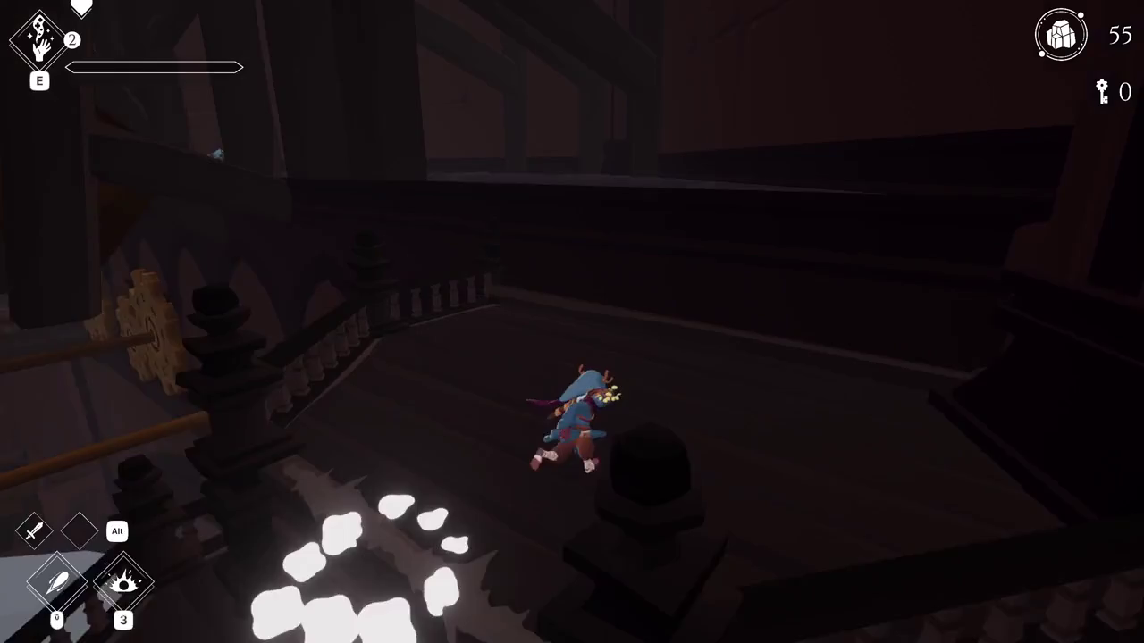
pyautogui.press('w')
pyautogui.press('space')
pyautogui.press('w')
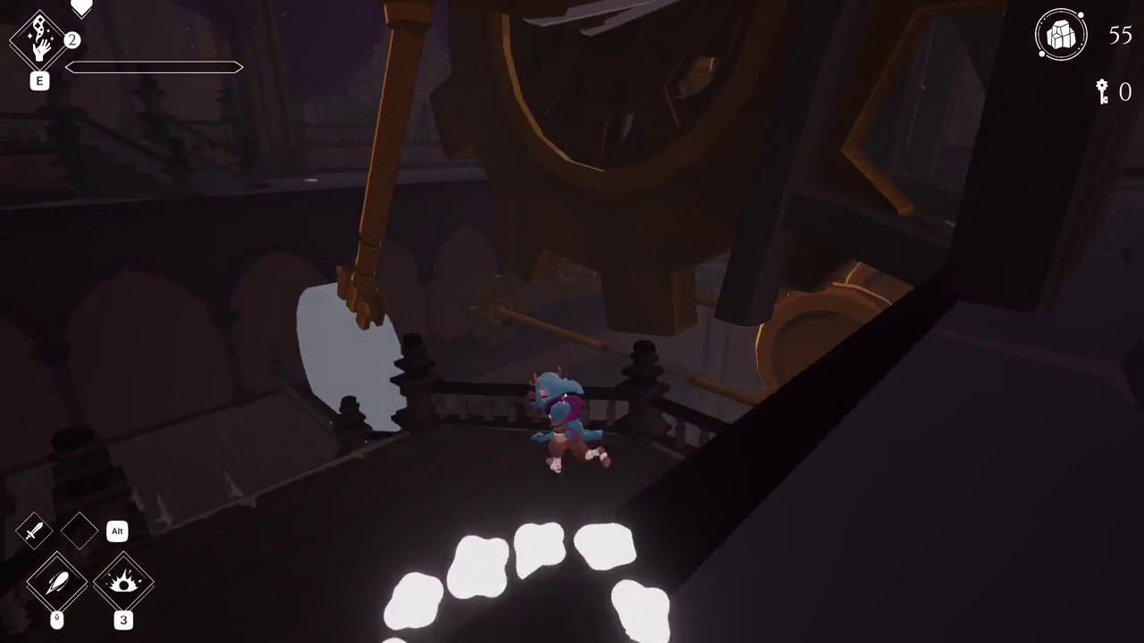
pyautogui.press('w')
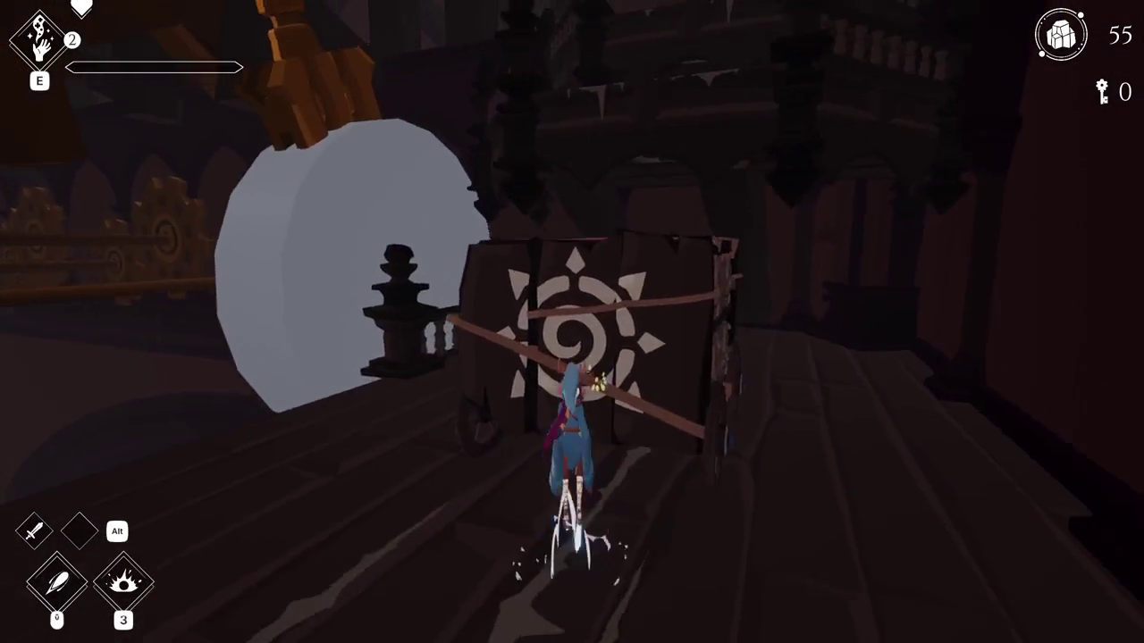
pyautogui.press('w')
pyautogui.press('w')
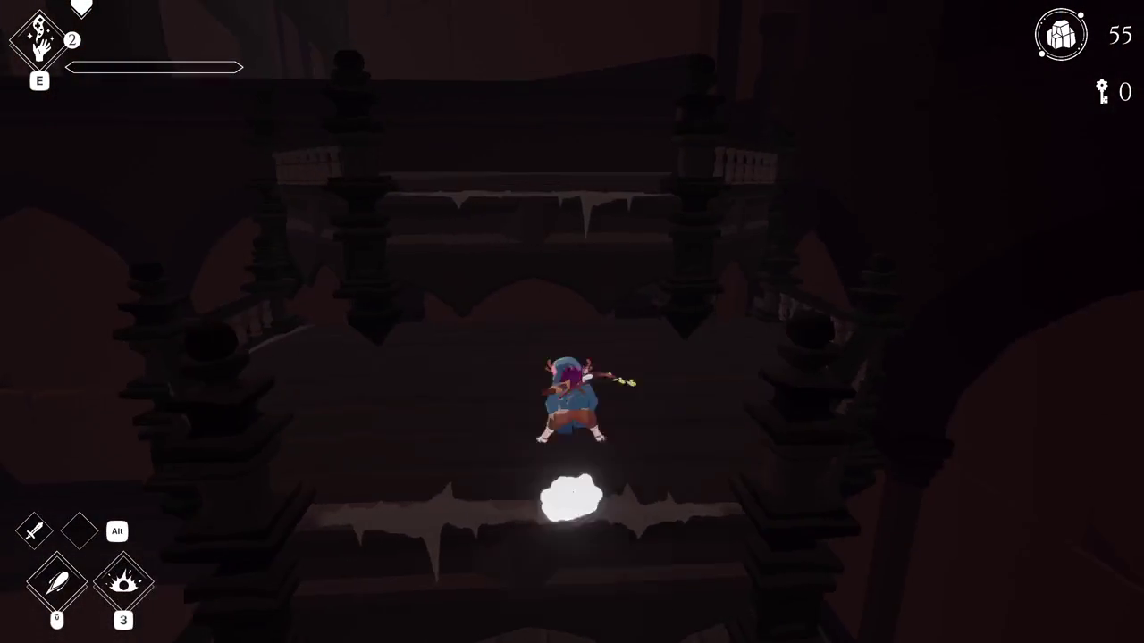
pyautogui.press('w')
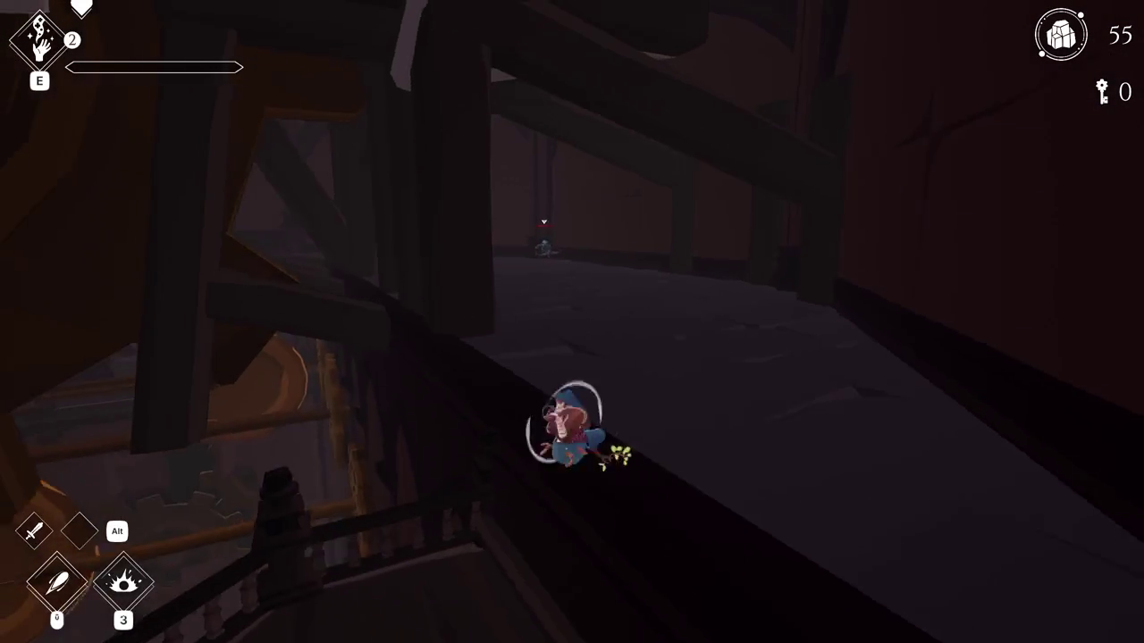
pyautogui.press('w')
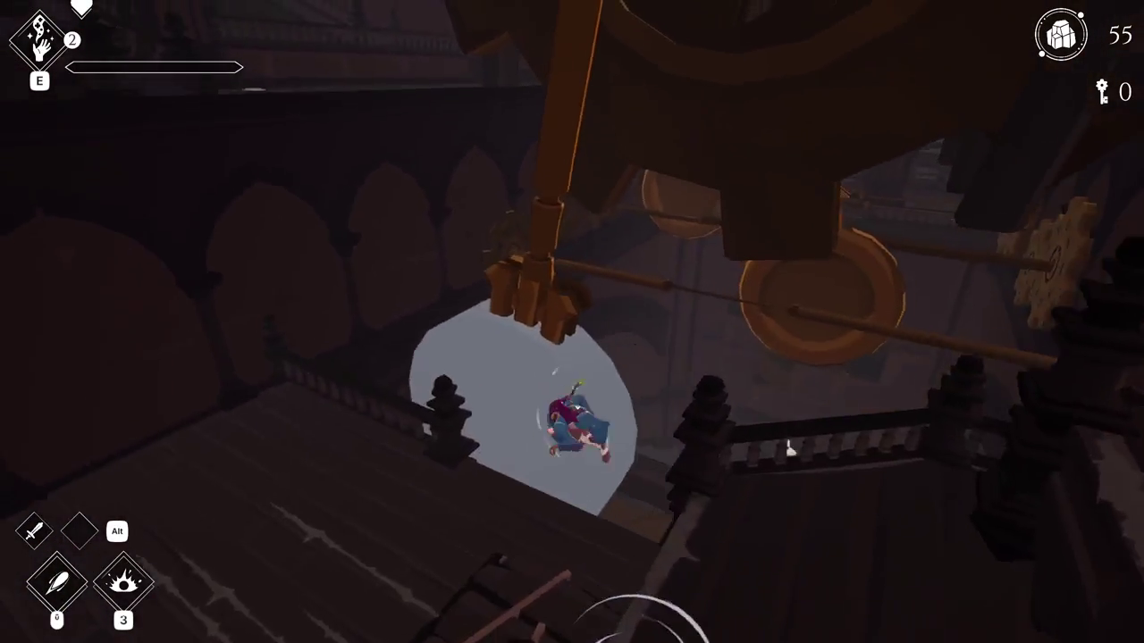
pyautogui.click(278, 511)
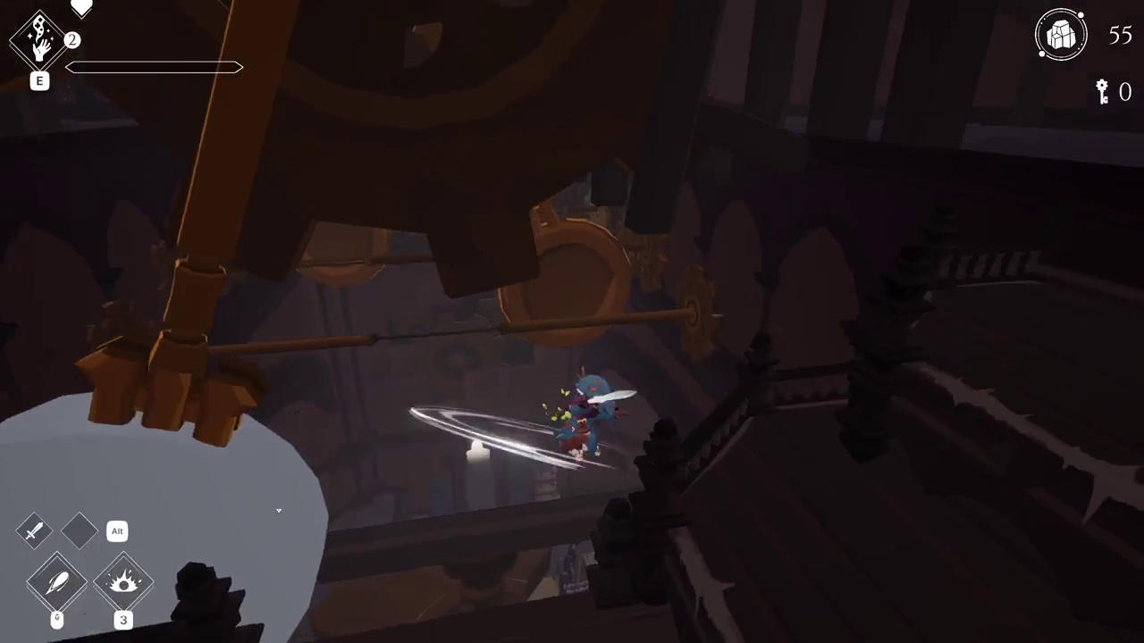
# - Run across the round white platform and along the walkway past the pendulums, then glide down
pyautogui.press('w')
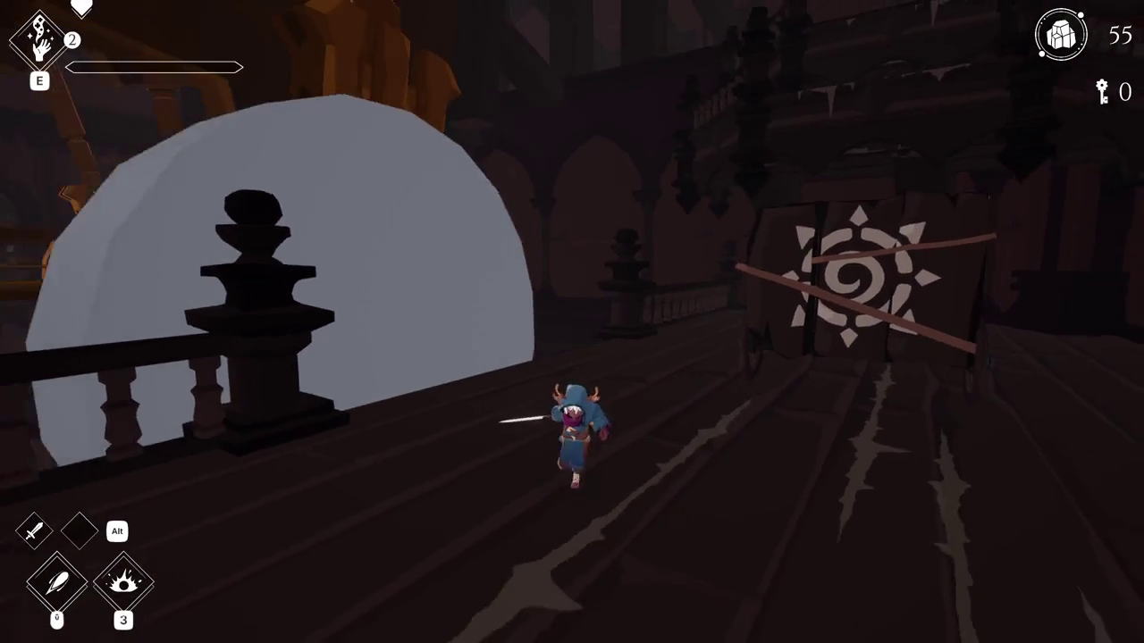
pyautogui.press('w')
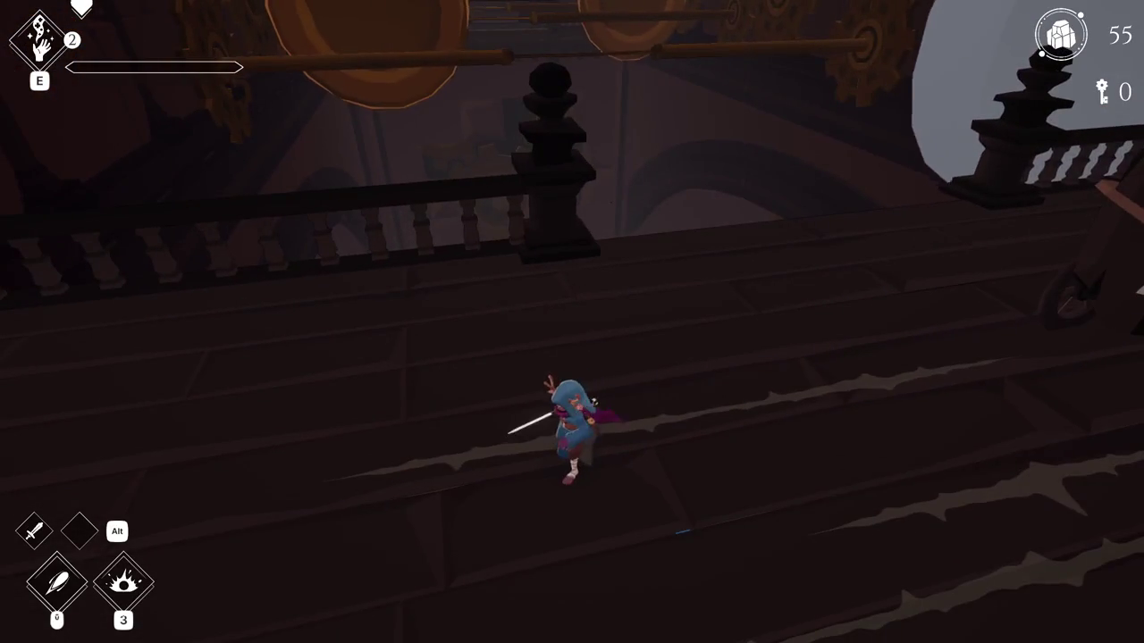
pyautogui.press('w')
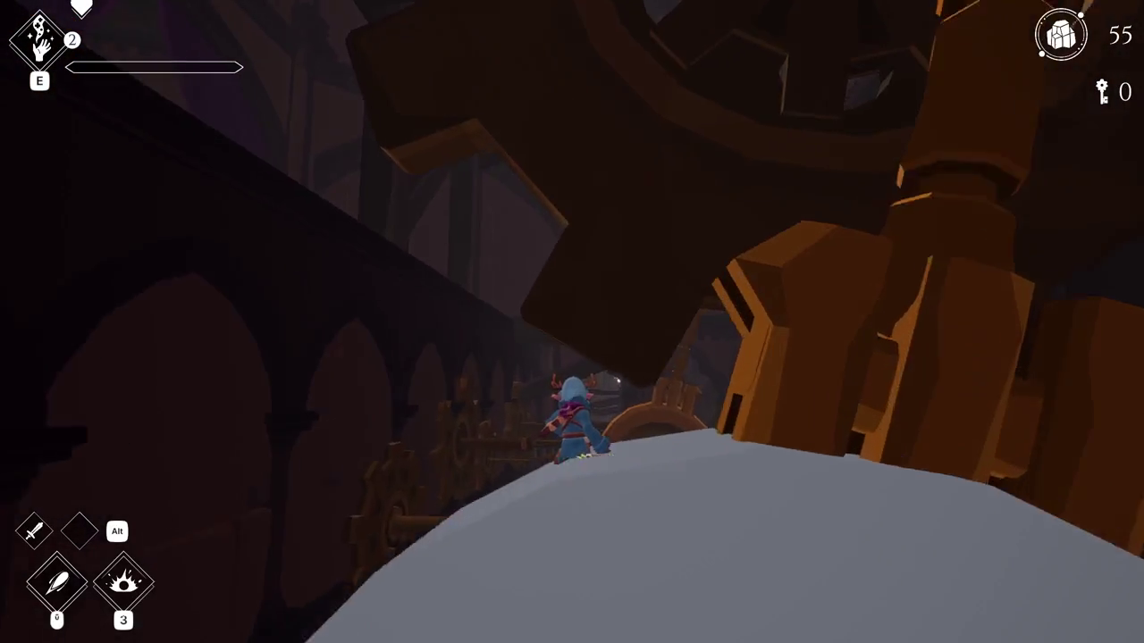
pyautogui.press('w')
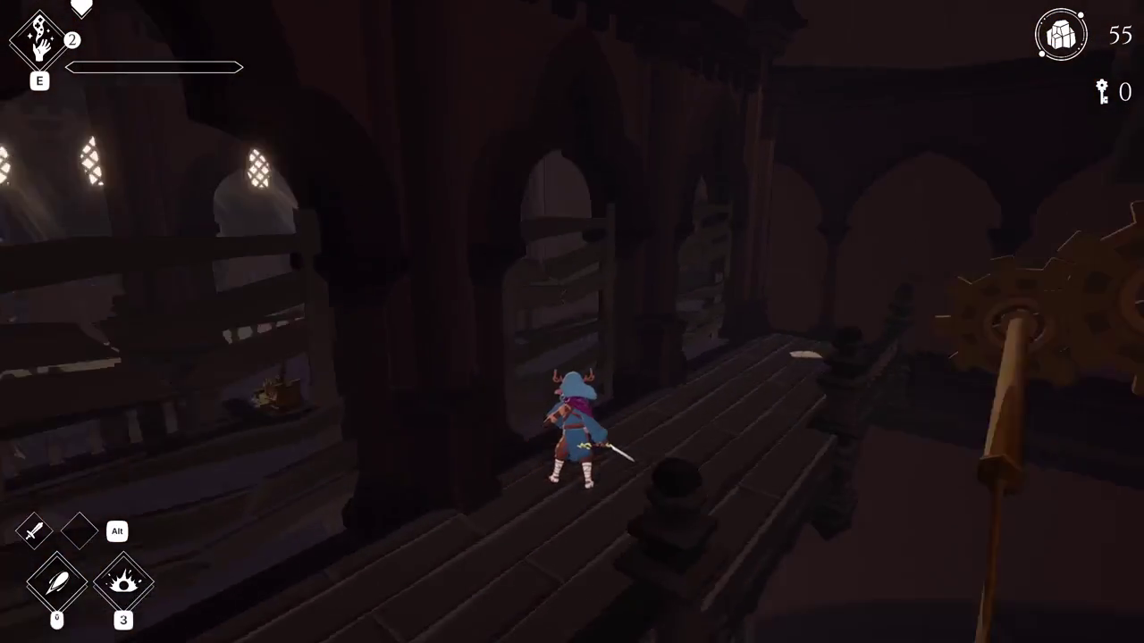
pyautogui.press('w')
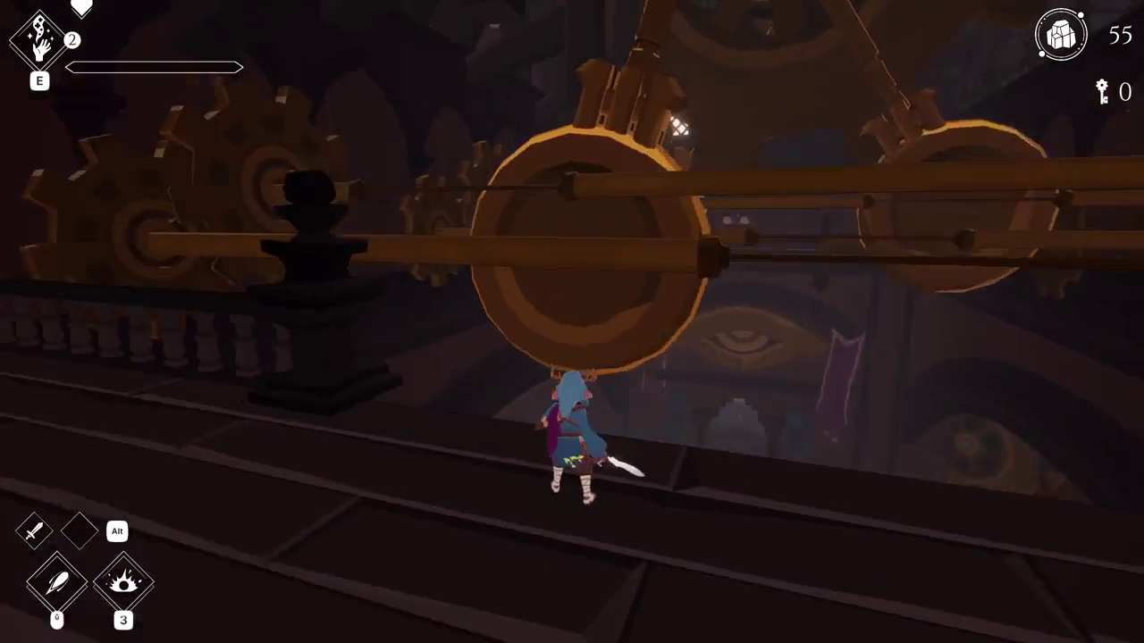
pyautogui.press('w')
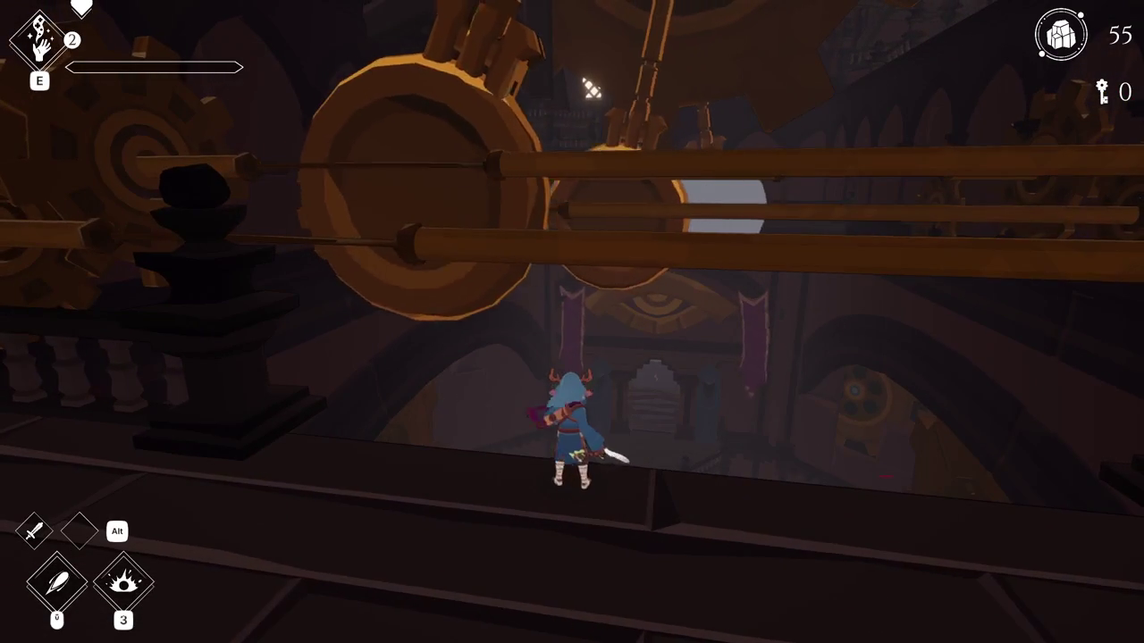
pyautogui.press('w')
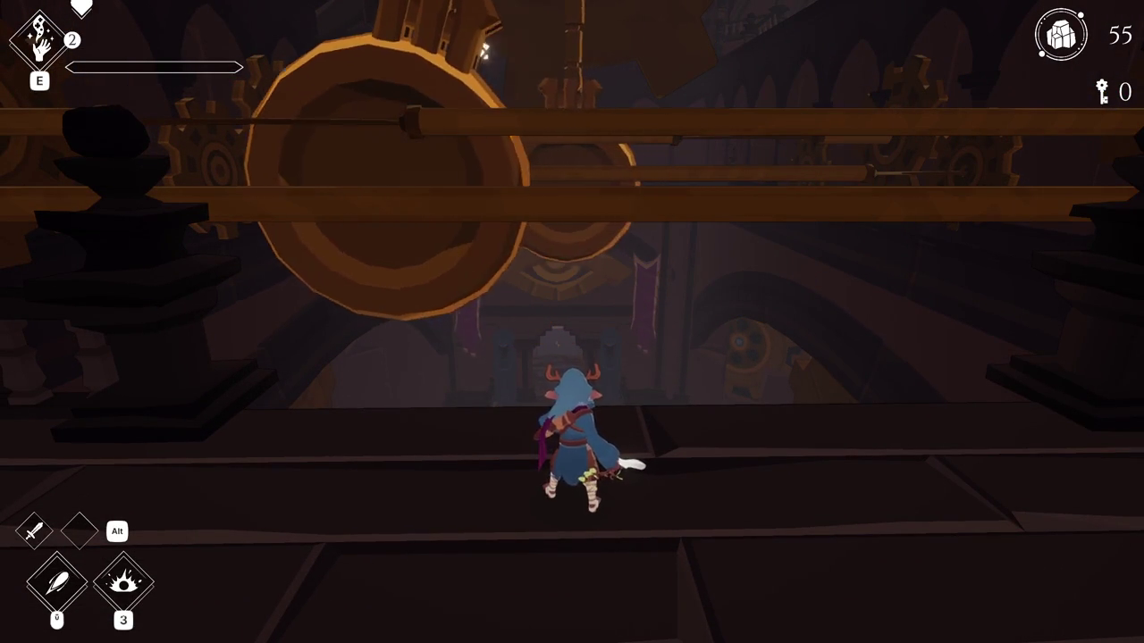
pyautogui.press('space')
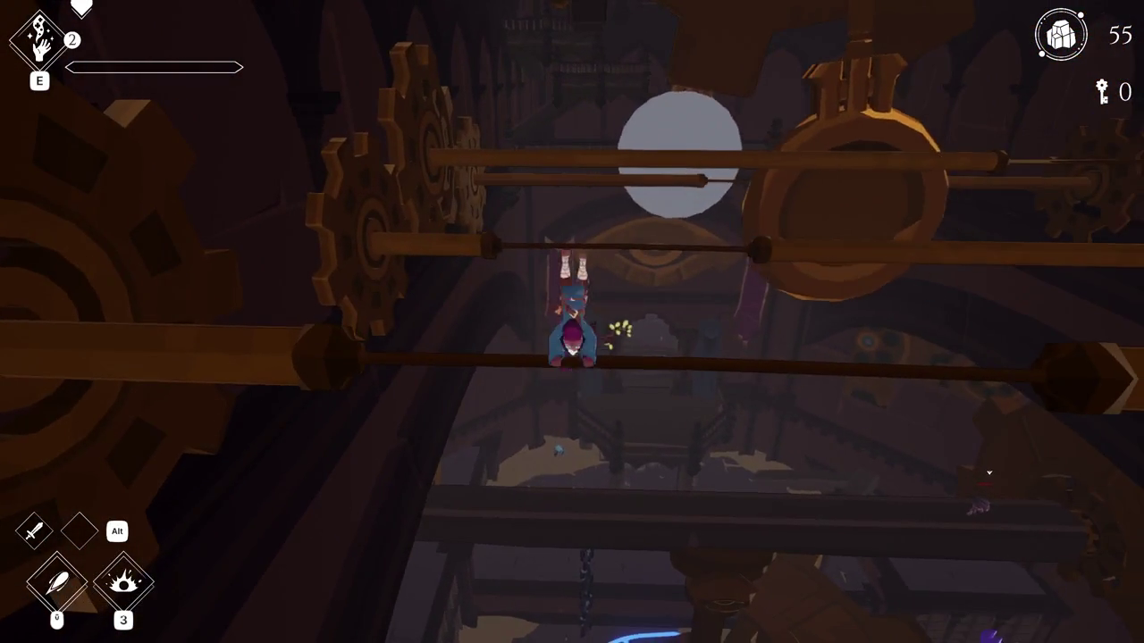
pyautogui.press('space')
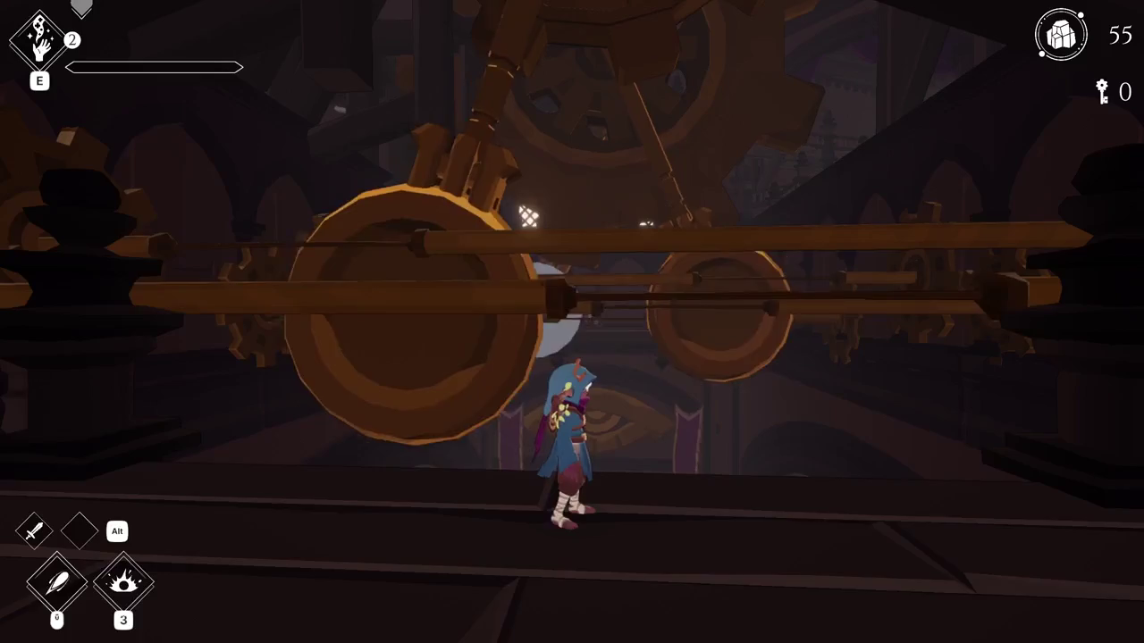
# - Jump from the floor under the gears to grab the rotating rods, then pause and stop playing
pyautogui.press('w')
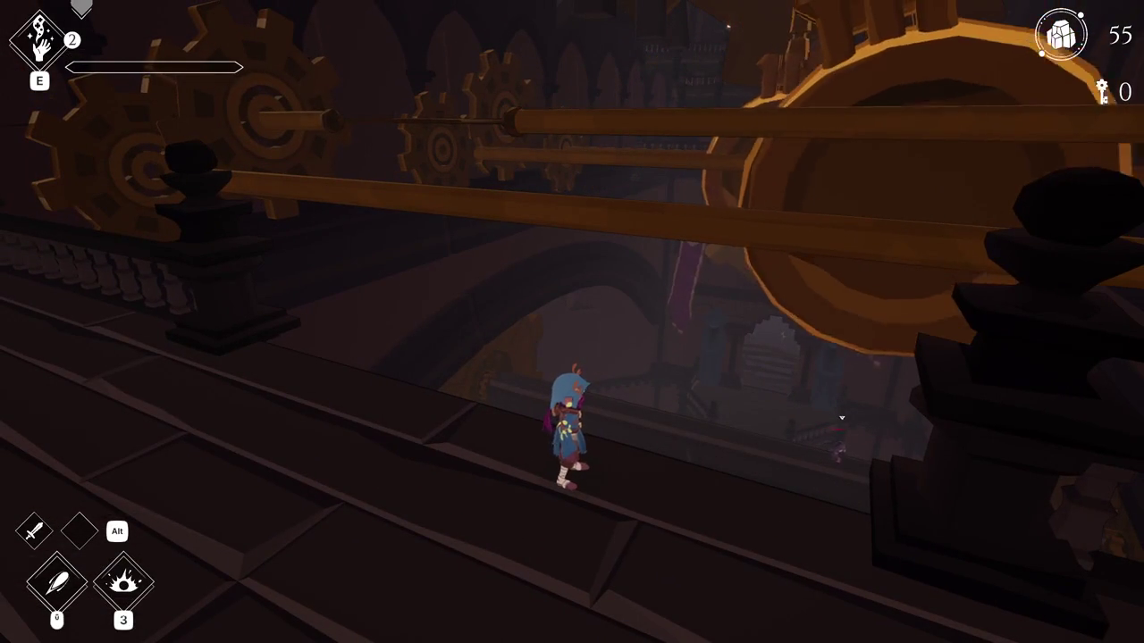
pyautogui.press('w')
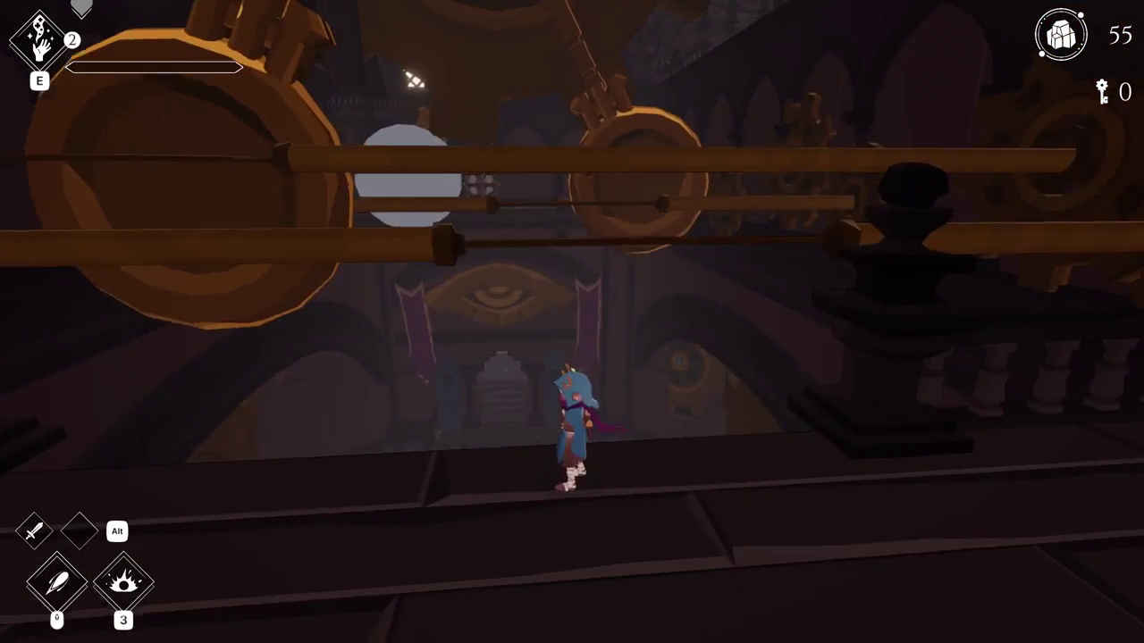
pyautogui.press('space')
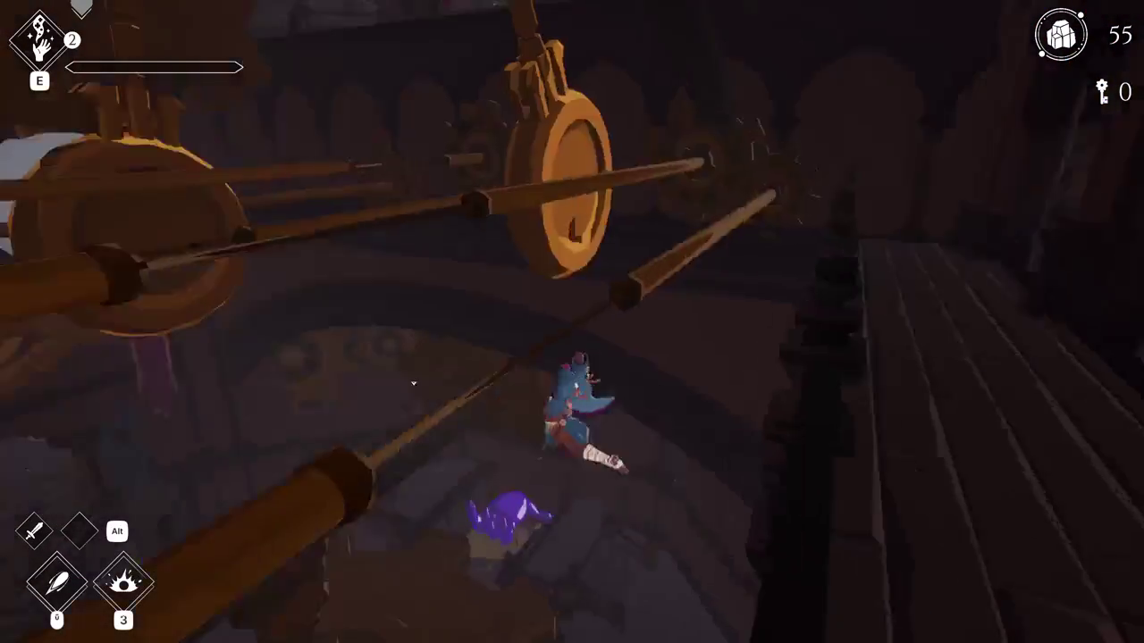
pyautogui.press('Escape')
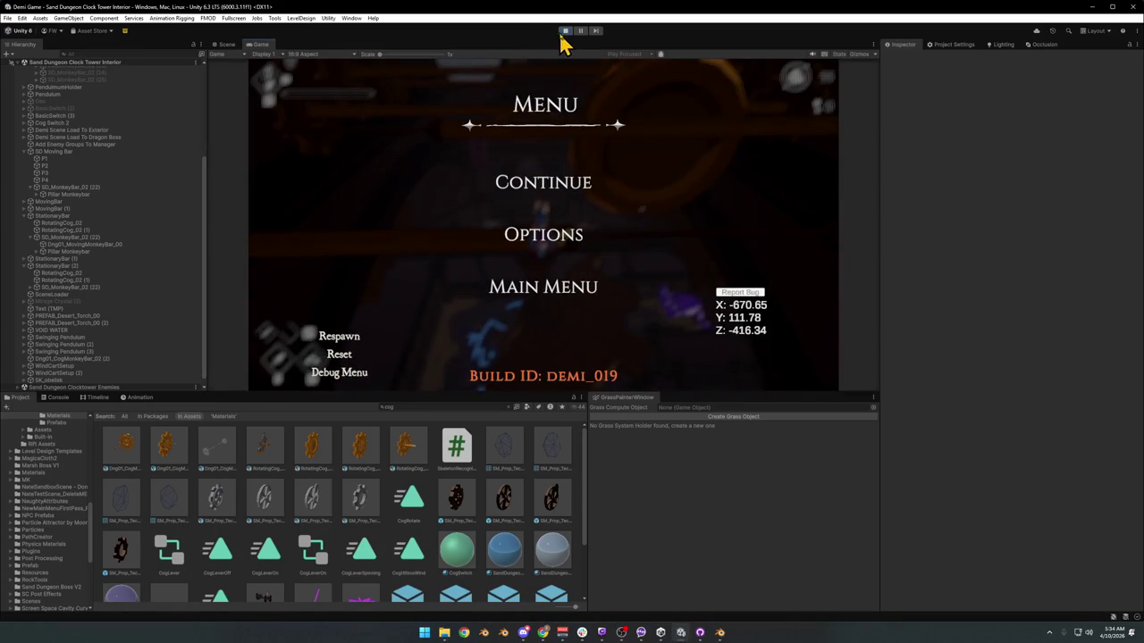
pyautogui.click(564, 33)
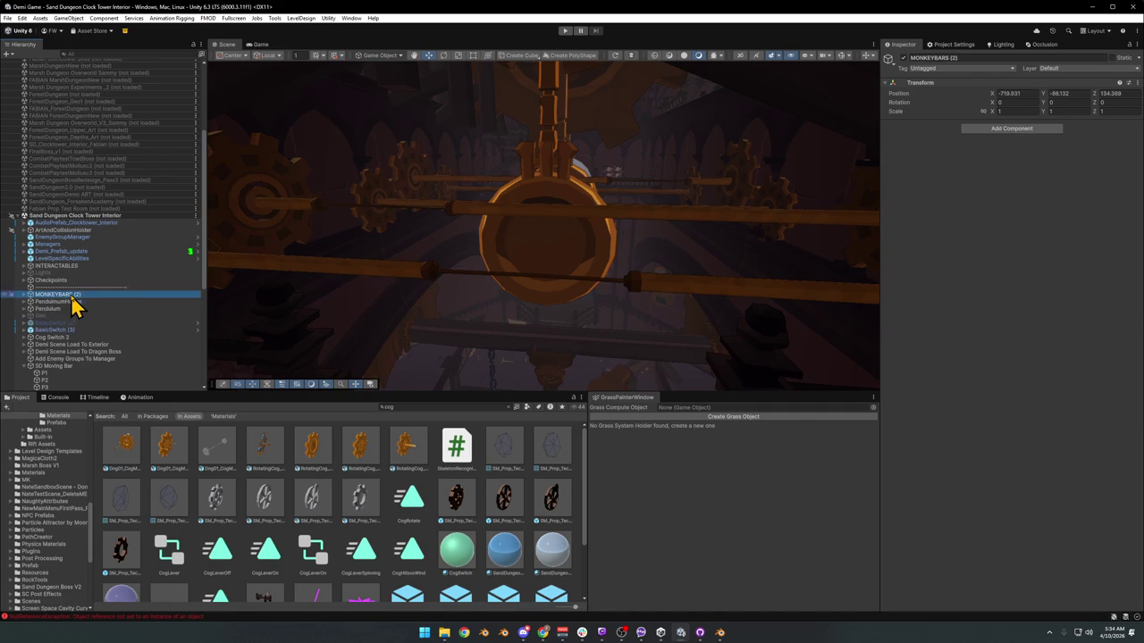
# - Collapse the SD Moving Bar and StationaryBar groups in the Hierarchy to list the rigs
pyautogui.click(49, 308)
pyautogui.scroll(-3, 62, 353)
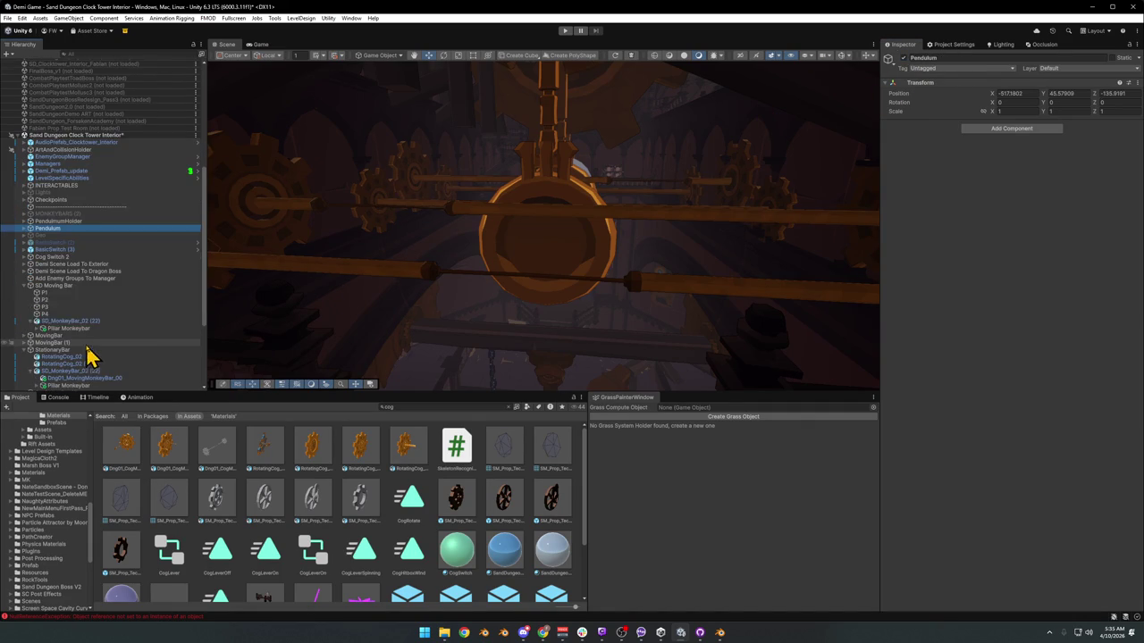
pyautogui.click(24, 285)
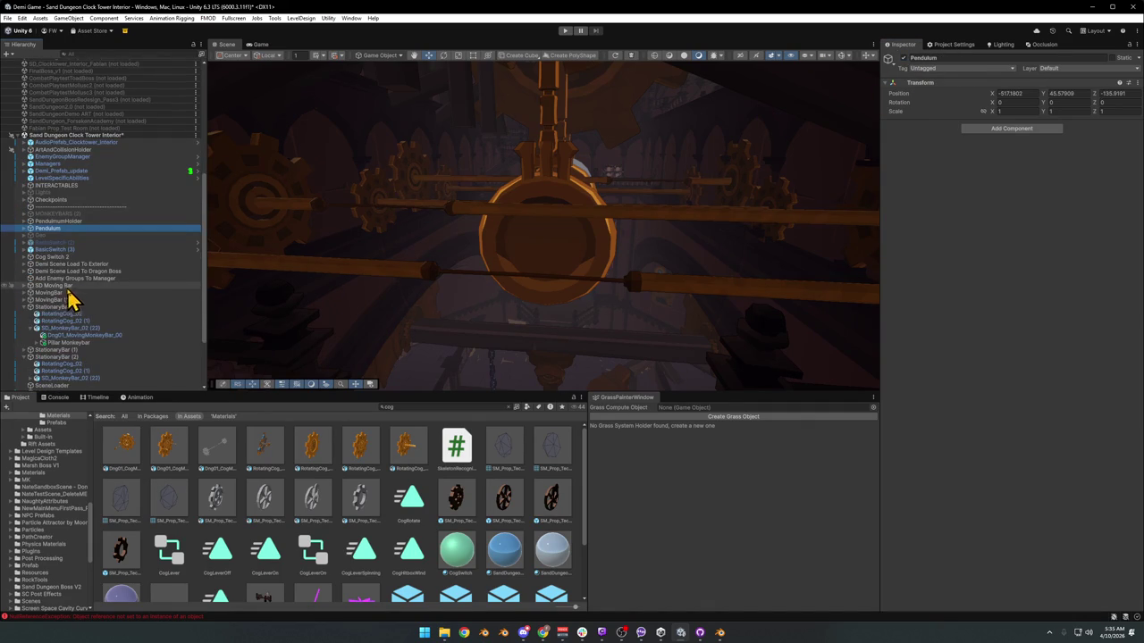
pyautogui.click(25, 307)
pyautogui.click(63, 300)
pyautogui.keyDown('shift'); pyautogui.click(59, 309); pyautogui.keyUp('shift')
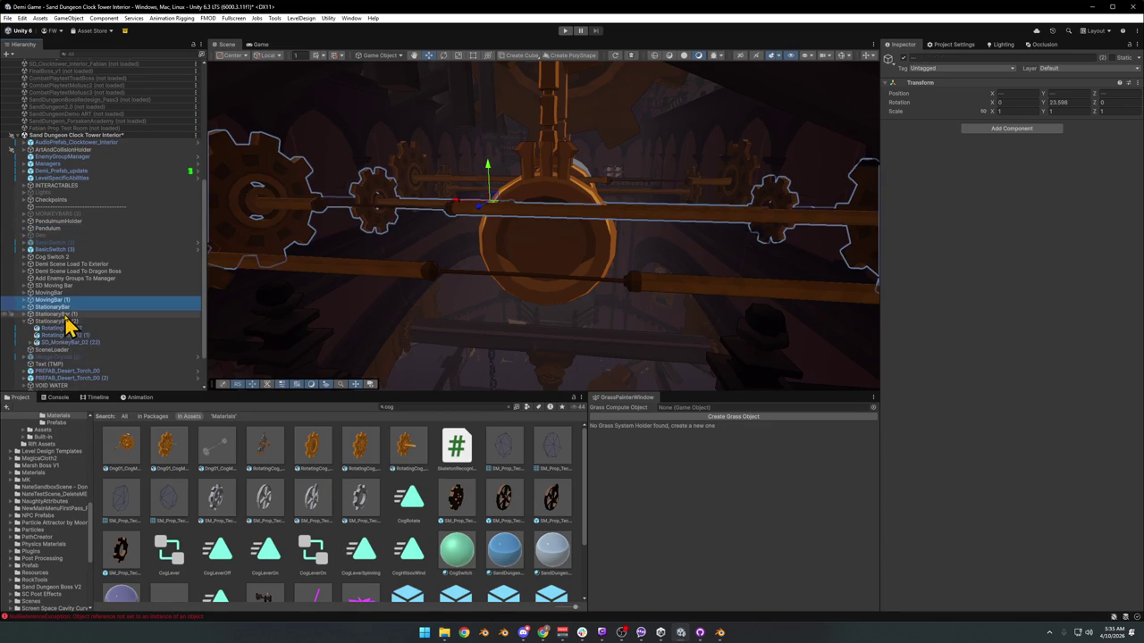
pyautogui.keyDown('shift'); pyautogui.click(36, 322); pyautogui.keyUp('shift')
pyautogui.click(24, 320)
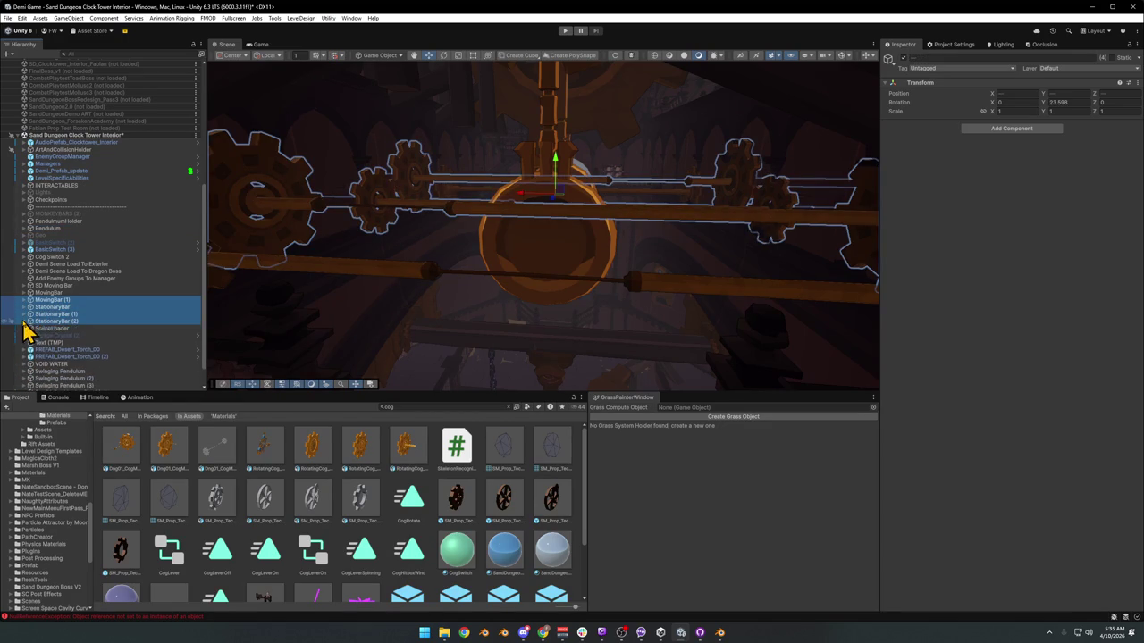
# - Delete the original StationaryBar rig
pyautogui.moveTo(269, 327)
pyautogui.mouseDown()
pyautogui.moveTo(503, 293)
pyautogui.moveTo(488, 306)
pyautogui.moveTo(372, 312)
pyautogui.moveTo(368, 324)
pyautogui.moveTo(435, 285)
pyautogui.moveTo(497, 295)
pyautogui.moveTo(237, 306)
pyautogui.mouseUp()
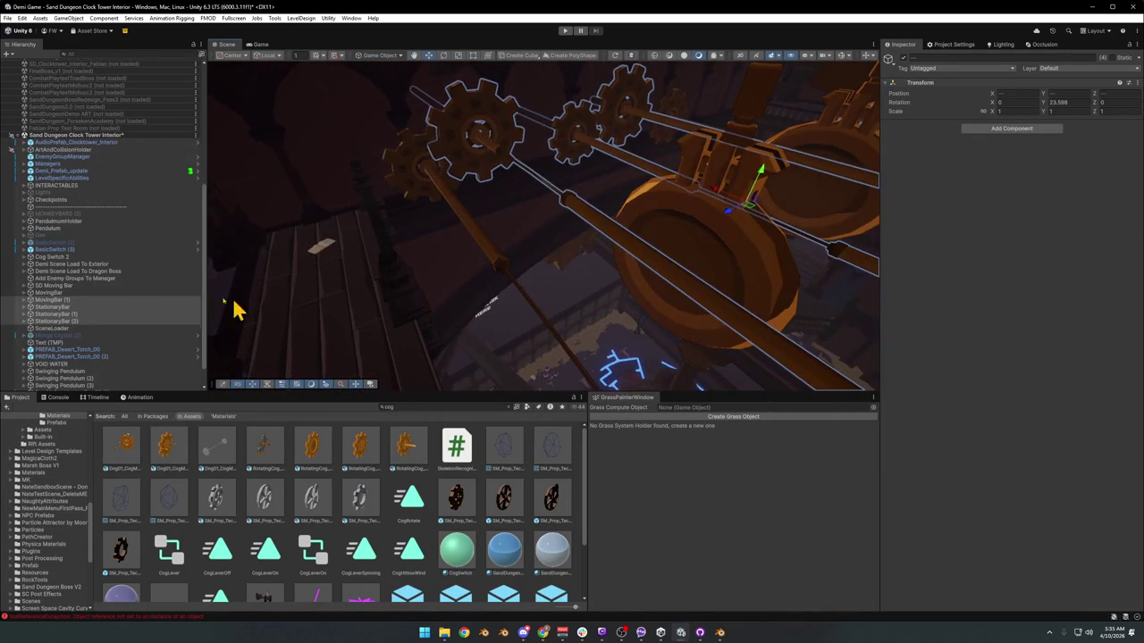
pyautogui.click(56, 313)
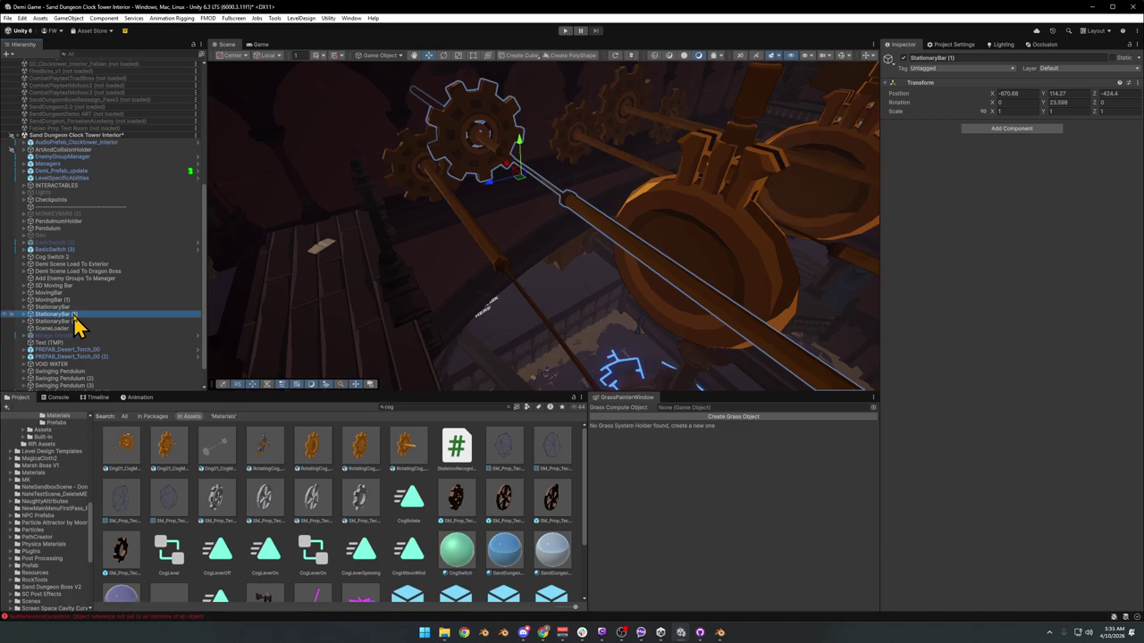
pyautogui.click(55, 321)
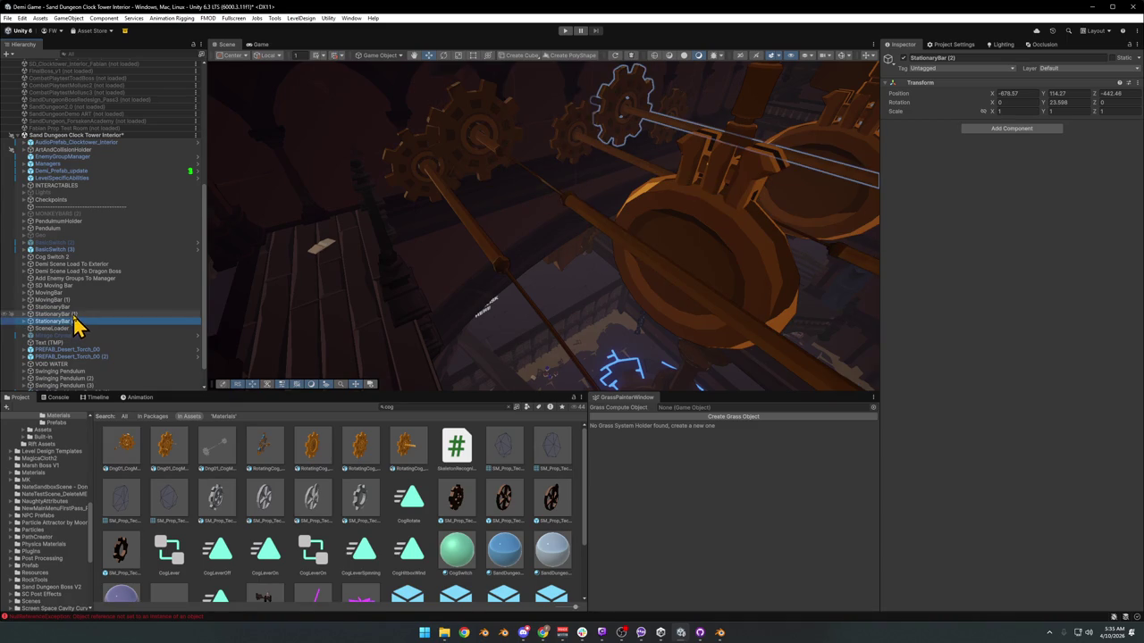
pyautogui.click(73, 308)
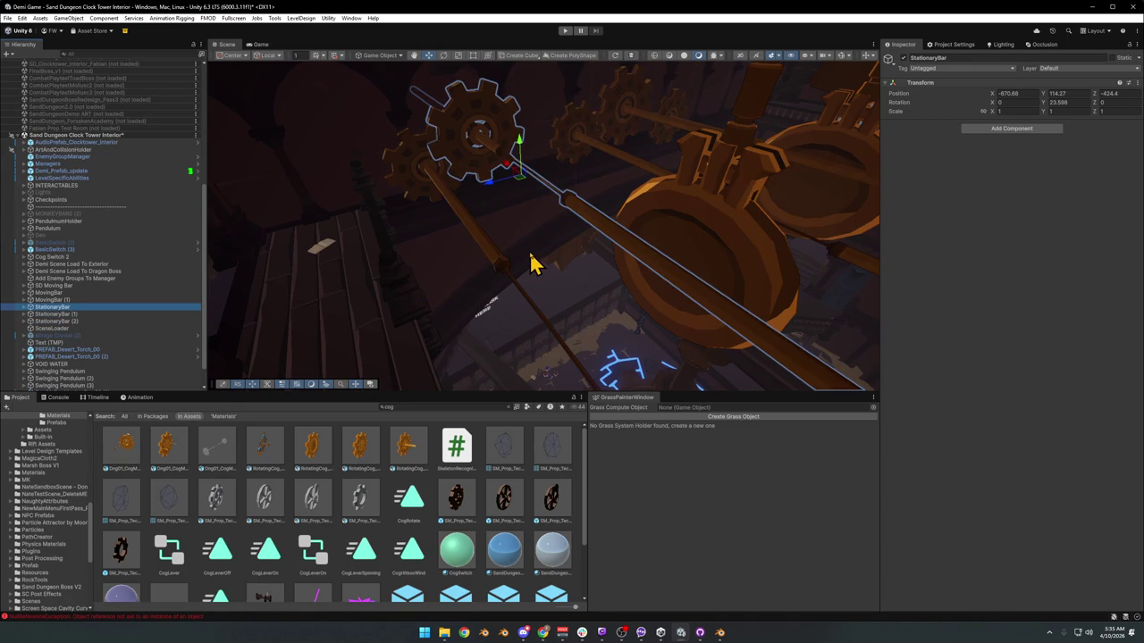
pyautogui.press('Delete')
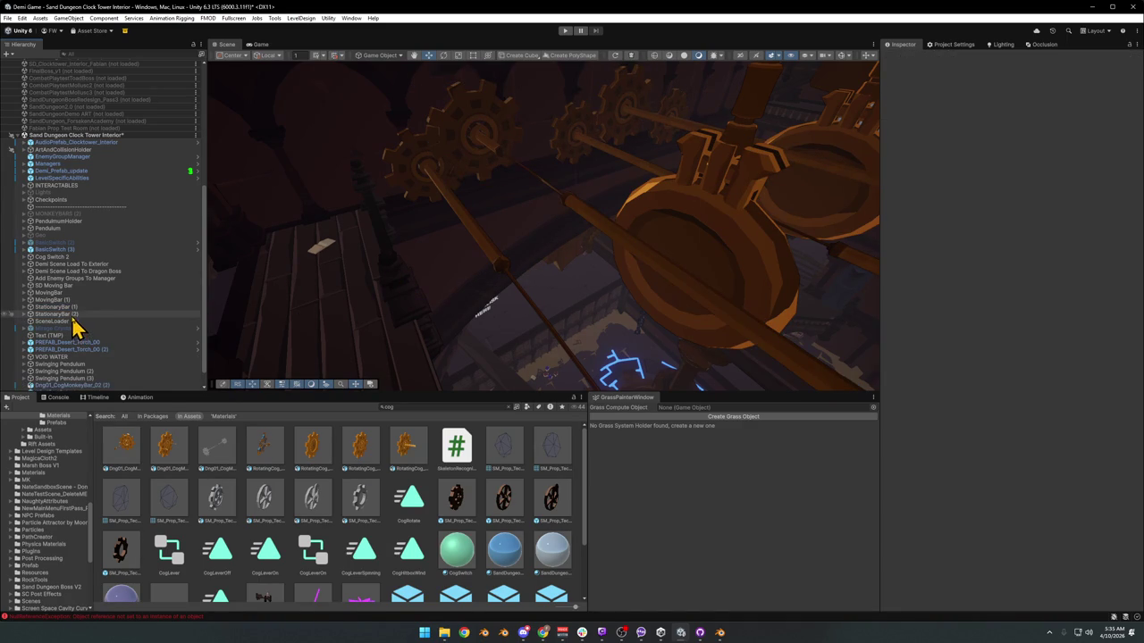
# - Delete the SD Moving Bar rig and select MovingBar's Dng01_MovingMonkeyBar_00 bar
pyautogui.click(72, 294)
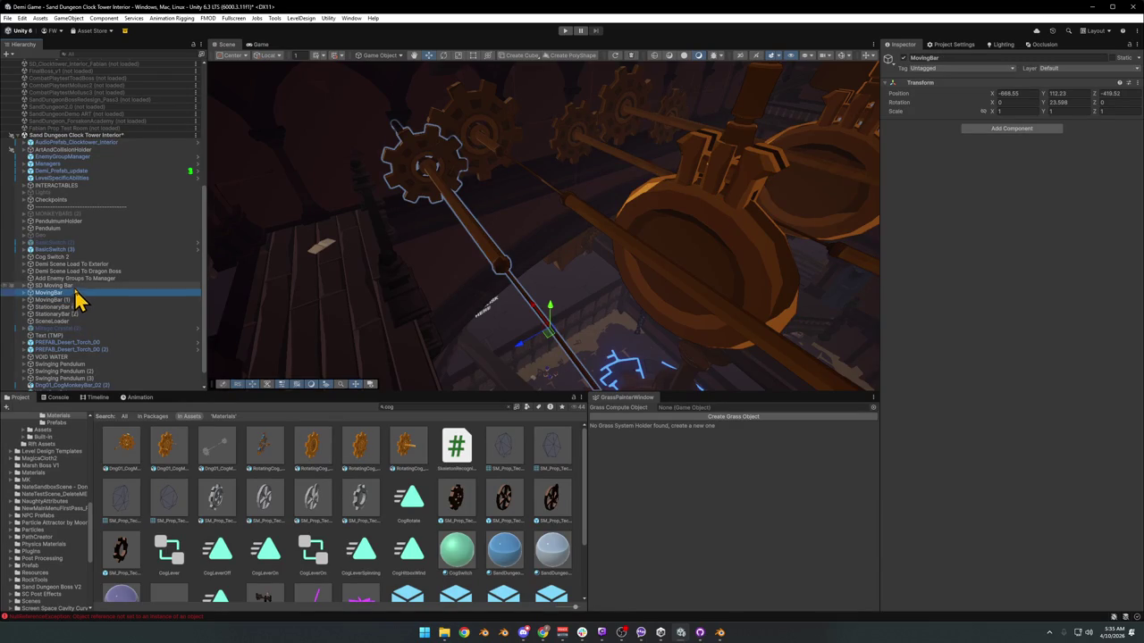
pyautogui.click(76, 286)
pyautogui.moveTo(406, 297); pyautogui.dragTo(409, 318)
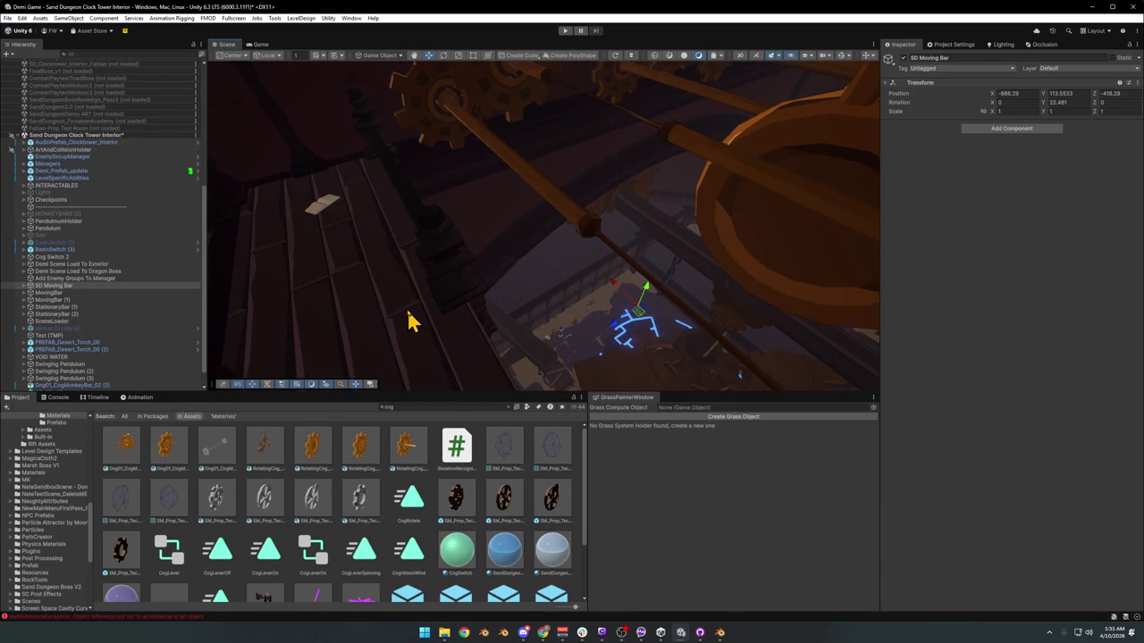
pyautogui.press('Delete')
pyautogui.click(78, 285)
pyautogui.moveTo(519, 242)
pyautogui.mouseDown()
pyautogui.moveTo(607, 215)
pyautogui.moveTo(519, 192)
pyautogui.moveTo(671, 199)
pyautogui.moveTo(638, 215)
pyautogui.moveTo(669, 215)
pyautogui.moveTo(656, 220)
pyautogui.moveTo(618, 211)
pyautogui.moveTo(725, 215)
pyautogui.moveTo(638, 209)
pyautogui.moveTo(613, 221)
pyautogui.mouseUp()
pyautogui.click(555, 212)
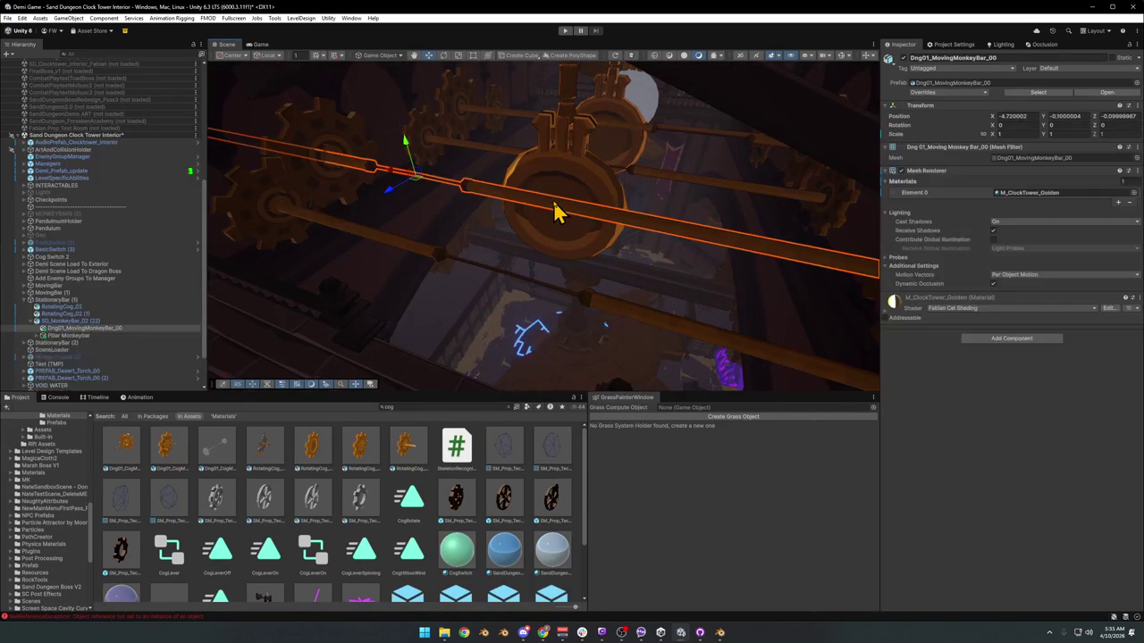
# - Shift StationaryBar (1) slightly to realign it with the cogs
pyautogui.click(549, 215)
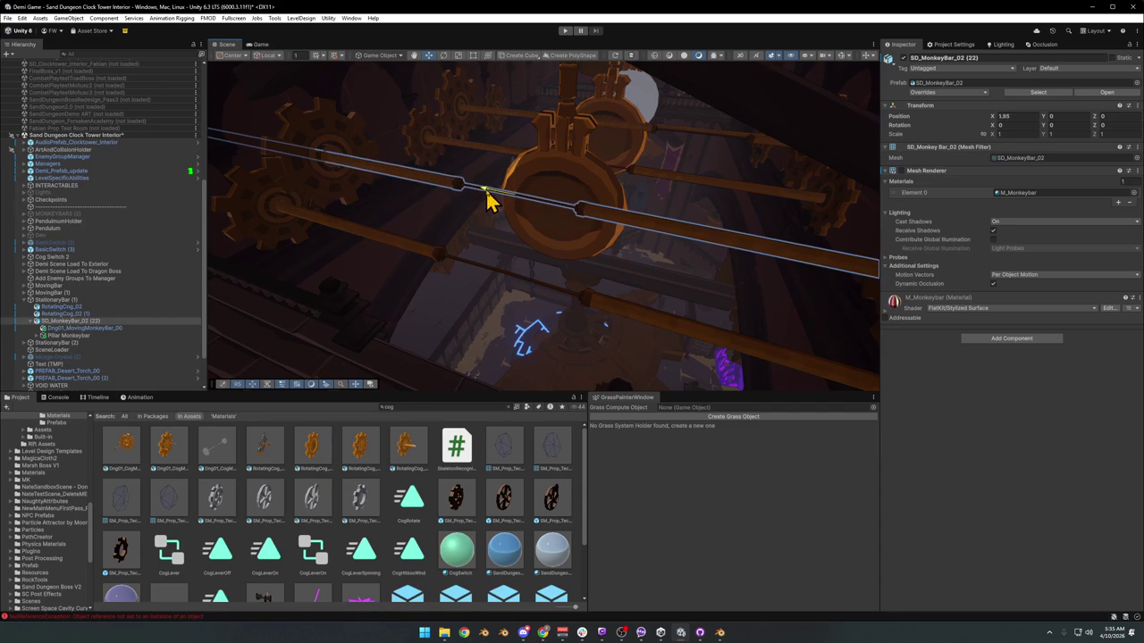
pyautogui.moveTo(503, 214)
pyautogui.mouseDown()
pyautogui.moveTo(644, 205)
pyautogui.moveTo(531, 270)
pyautogui.moveTo(560, 245)
pyautogui.moveTo(467, 202)
pyautogui.moveTo(477, 214)
pyautogui.moveTo(621, 227)
pyautogui.moveTo(511, 258)
pyautogui.moveTo(461, 234)
pyautogui.mouseUp()
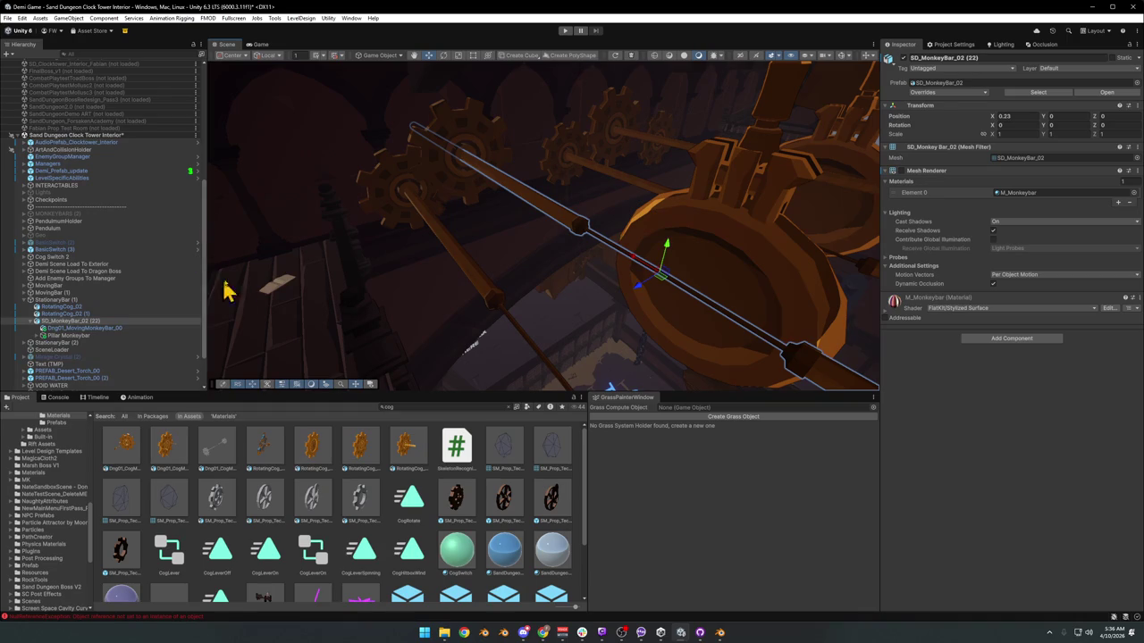
pyautogui.click(533, 275)
pyautogui.moveTo(640, 288)
pyautogui.mouseDown()
pyautogui.moveTo(497, 313)
pyautogui.moveTo(554, 352)
pyautogui.moveTo(554, 370)
pyautogui.moveTo(562, 364)
pyautogui.moveTo(529, 337)
pyautogui.mouseUp()
pyautogui.click(526, 347)
pyautogui.click(525, 348)
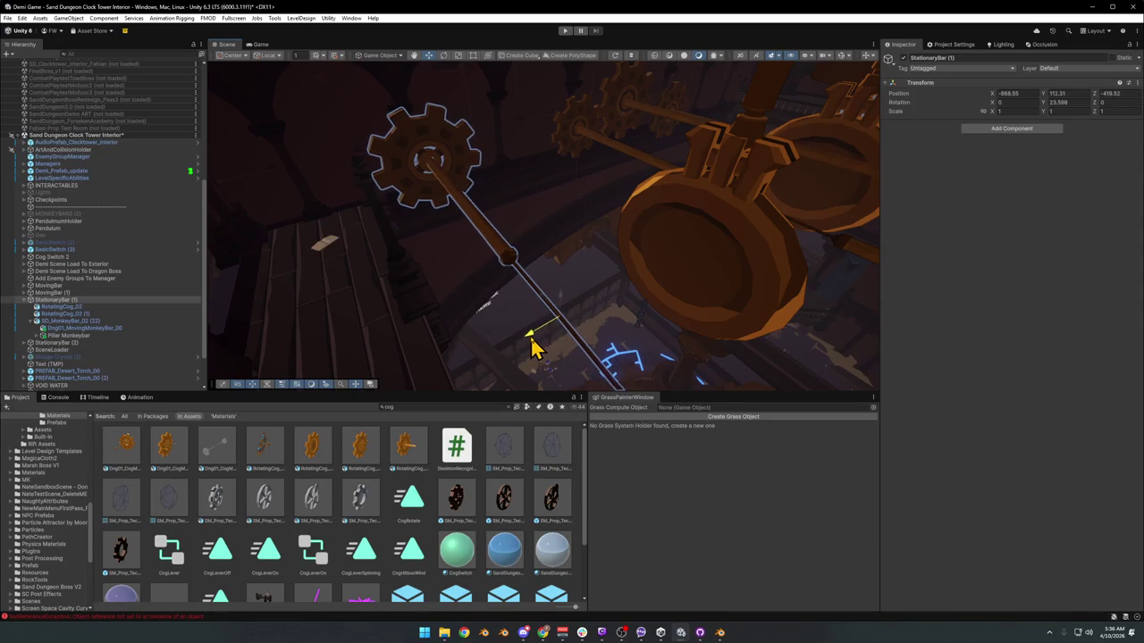
# - Nudge the MovingBar rig to about -878.71, 112.23, -442.79 to line up with the cogs
pyautogui.click(25, 301)
pyautogui.click(56, 294)
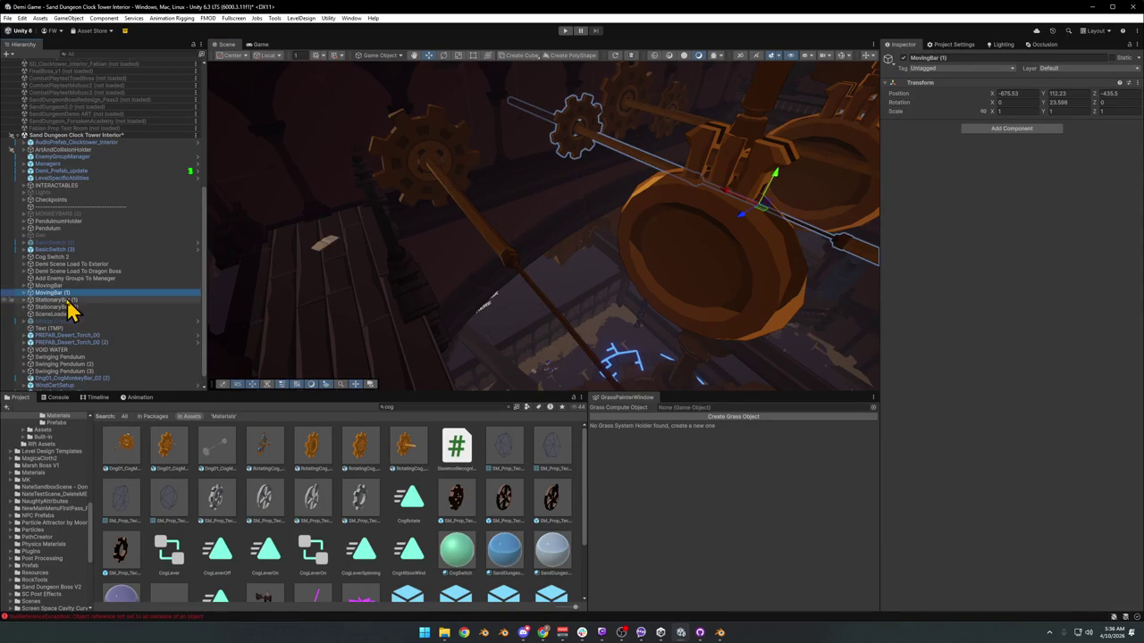
pyautogui.click(53, 300)
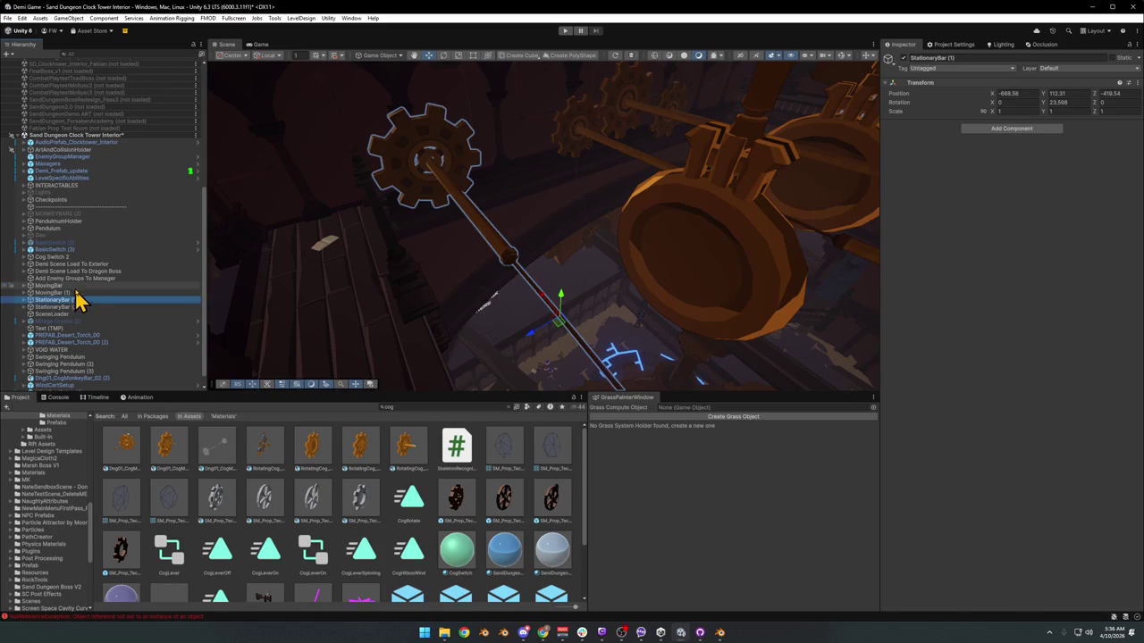
pyautogui.click(71, 292)
pyautogui.click(72, 285)
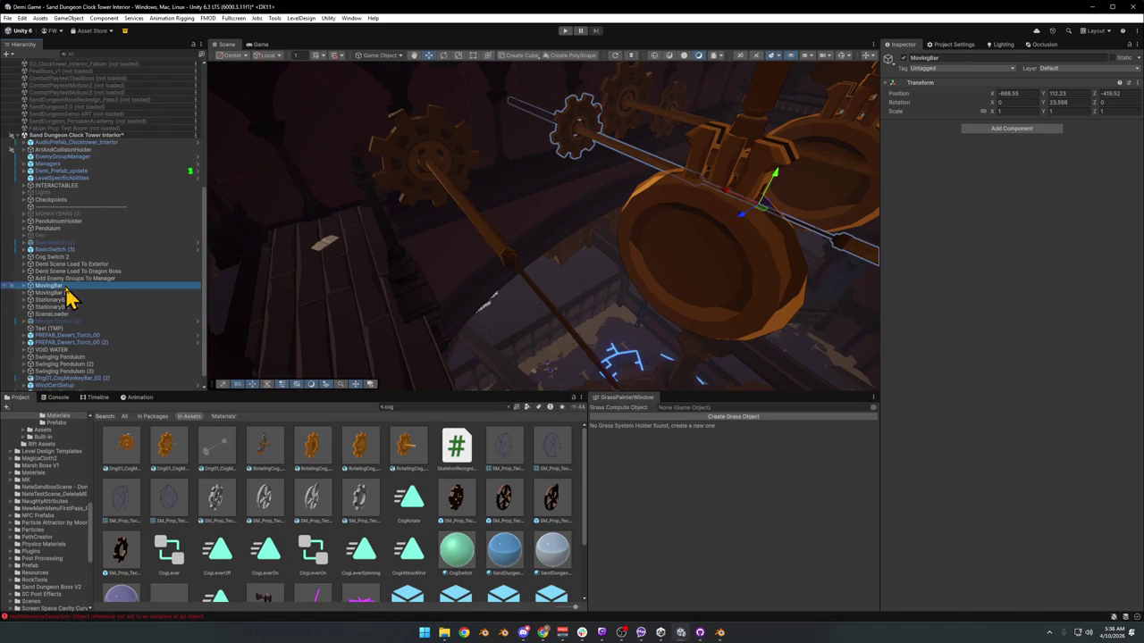
pyautogui.click(535, 358)
pyautogui.click(539, 352)
pyautogui.moveTo(539, 352)
pyautogui.mouseDown()
pyautogui.moveTo(664, 316)
pyautogui.moveTo(634, 301)
pyautogui.moveTo(620, 306)
pyautogui.moveTo(587, 273)
pyautogui.moveTo(483, 266)
pyautogui.moveTo(497, 261)
pyautogui.moveTo(508, 158)
pyautogui.moveTo(493, 192)
pyautogui.moveTo(572, 171)
pyautogui.moveTo(528, 197)
pyautogui.moveTo(704, 224)
pyautogui.moveTo(378, 200)
pyautogui.moveTo(479, 223)
pyautogui.moveTo(408, 217)
pyautogui.moveTo(526, 224)
pyautogui.mouseUp()
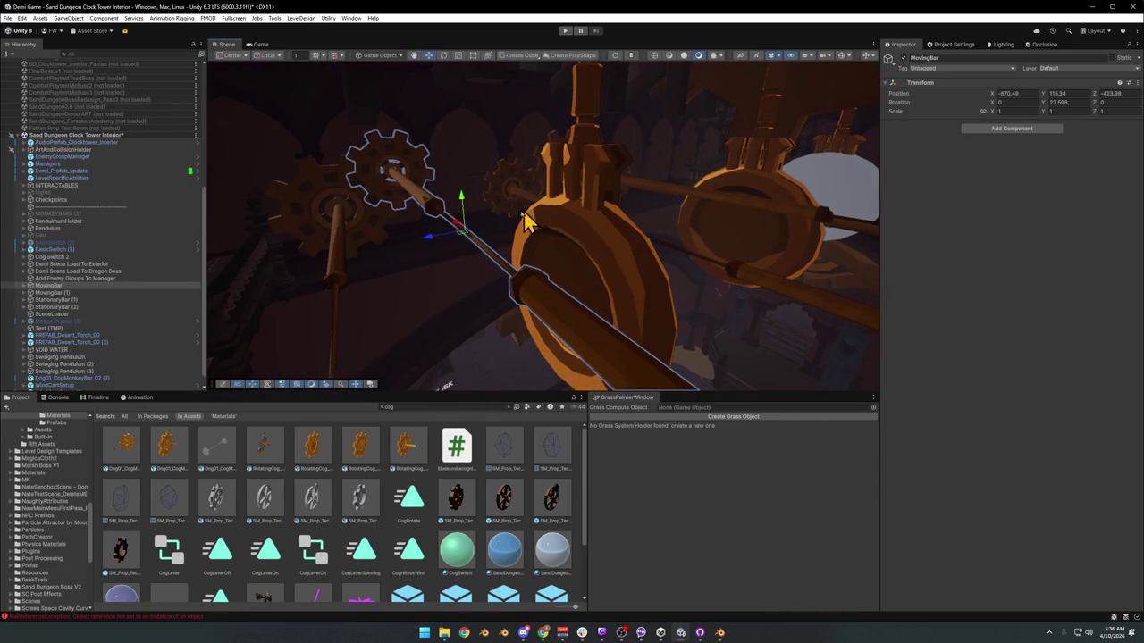
# - Orbit to a new angle on the gears and pick the monkey bar inside StationaryBar (2)
pyautogui.click(56, 294)
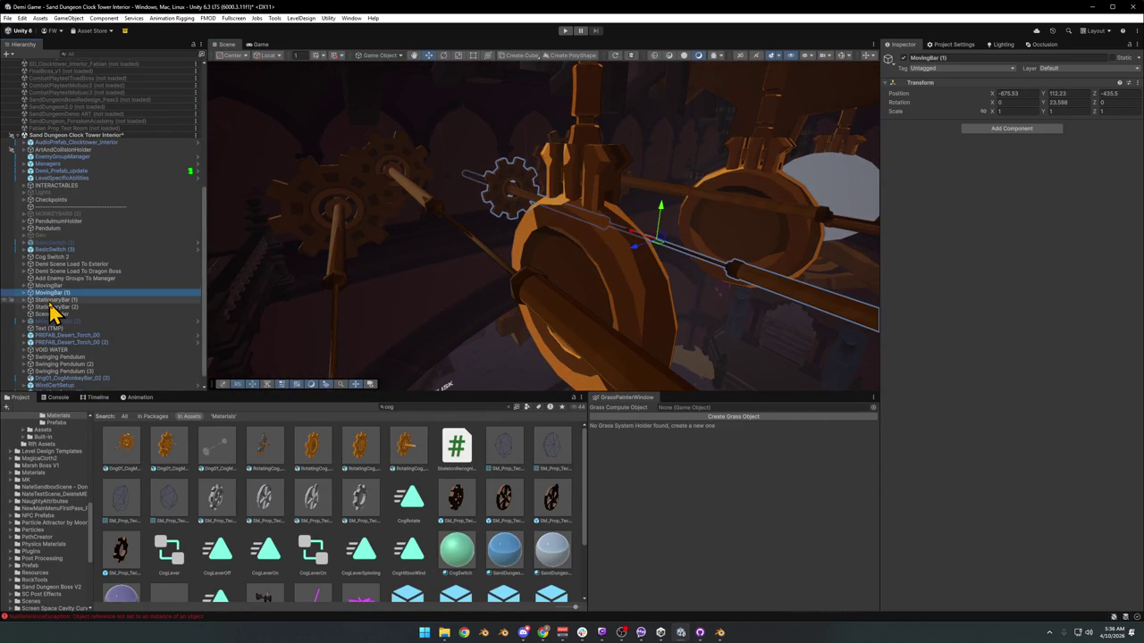
pyautogui.click(53, 301)
pyautogui.click(56, 294)
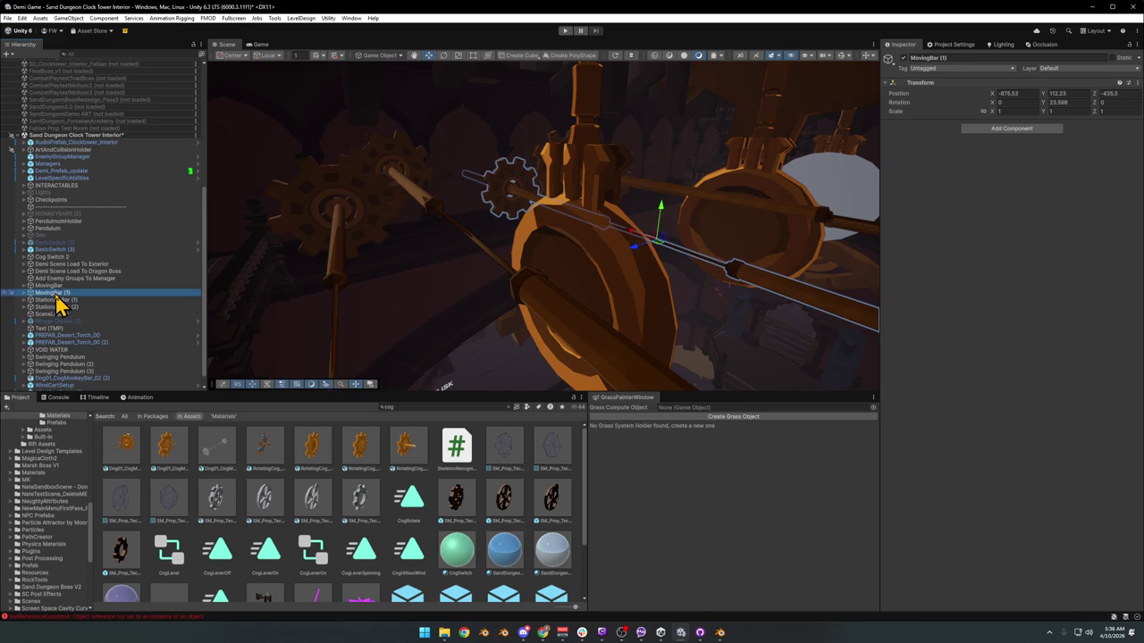
pyautogui.moveTo(527, 252)
pyautogui.mouseDown()
pyautogui.moveTo(575, 245)
pyautogui.moveTo(519, 259)
pyautogui.moveTo(523, 272)
pyautogui.moveTo(633, 281)
pyautogui.moveTo(623, 286)
pyautogui.moveTo(609, 274)
pyautogui.moveTo(640, 277)
pyautogui.mouseUp()
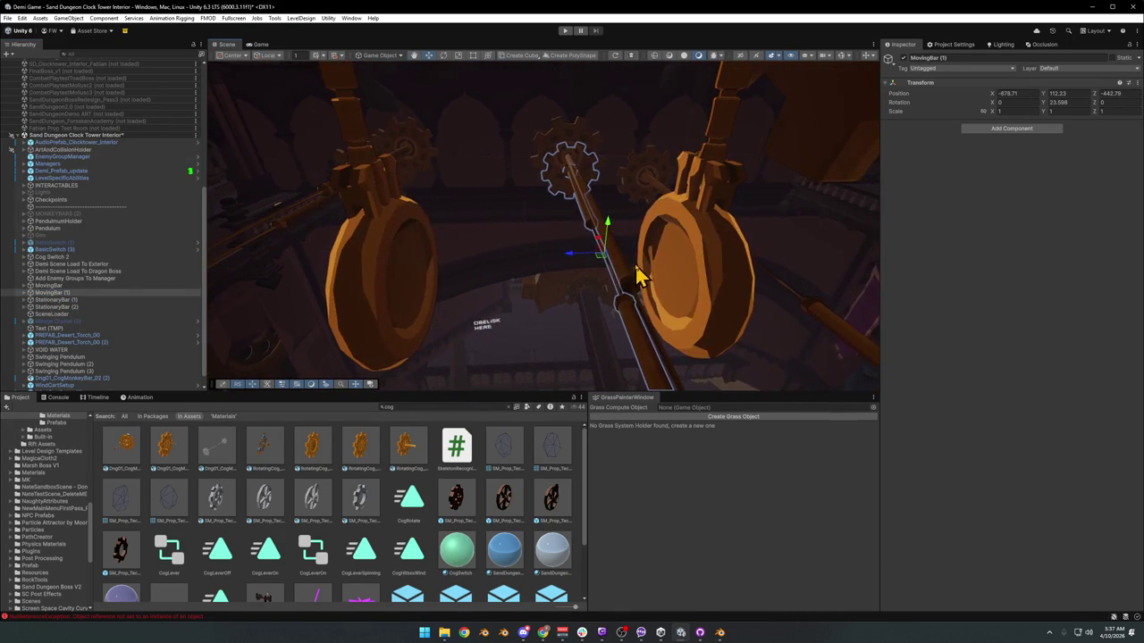
pyautogui.click(72, 300)
pyautogui.click(590, 251)
# - Set the StationaryBar (2) monkey bar's Position X to 0 and check it in the view
pyautogui.press('f')
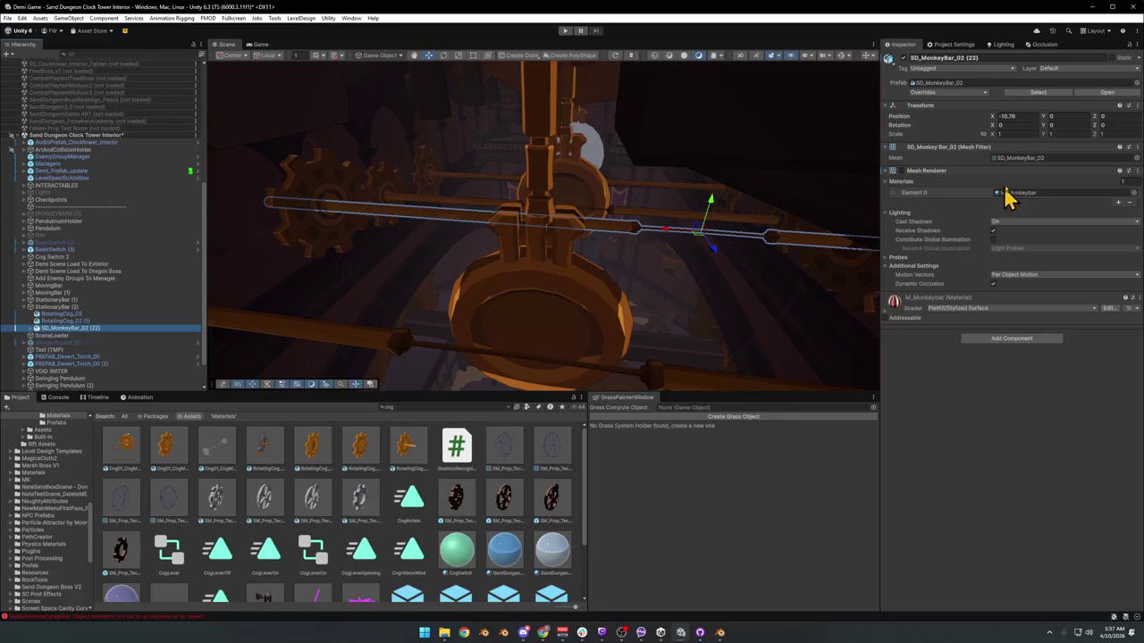
pyautogui.click(1024, 117)
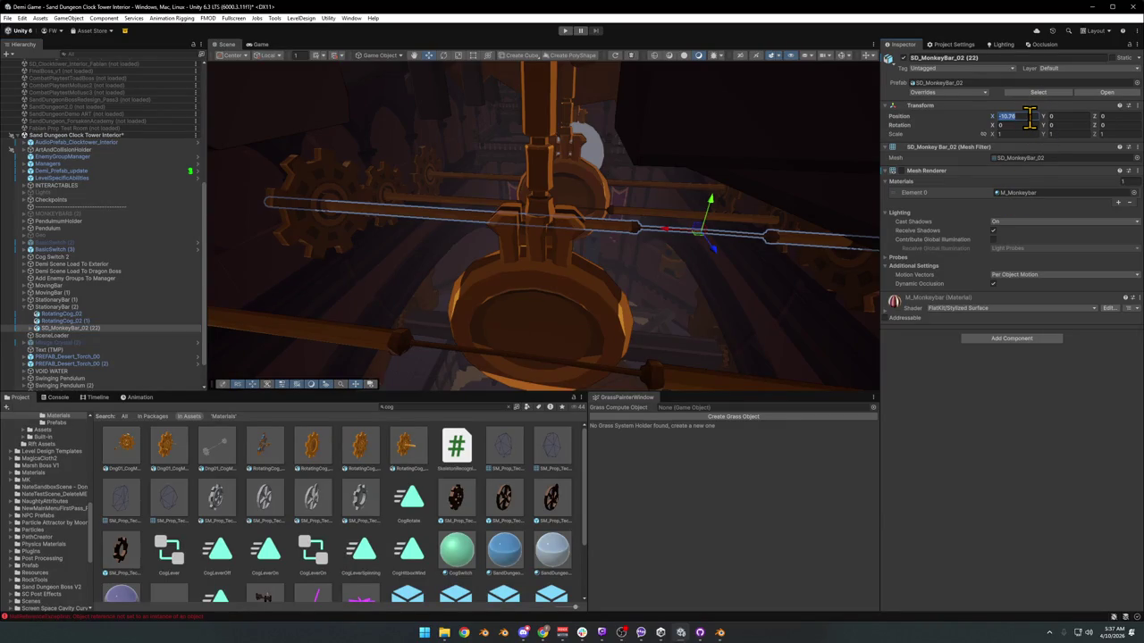
pyautogui.write('0')
pyautogui.moveTo(563, 268)
pyautogui.mouseDown()
pyautogui.moveTo(378, 250)
pyautogui.moveTo(572, 212)
pyautogui.moveTo(480, 224)
pyautogui.moveTo(610, 238)
pyautogui.moveTo(673, 212)
pyautogui.moveTo(599, 209)
pyautogui.mouseUp()
pyautogui.click(417, 229)
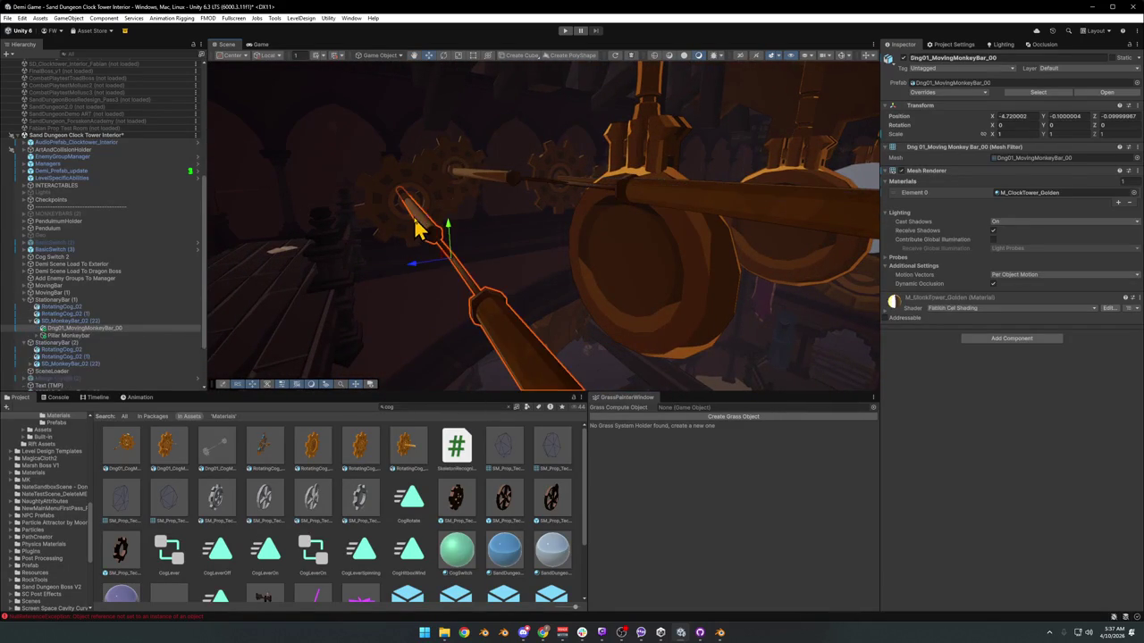
# - Duplicate the MovingBar rig and raise the copy to Y 114.34
pyautogui.click(490, 188)
pyautogui.click(536, 204)
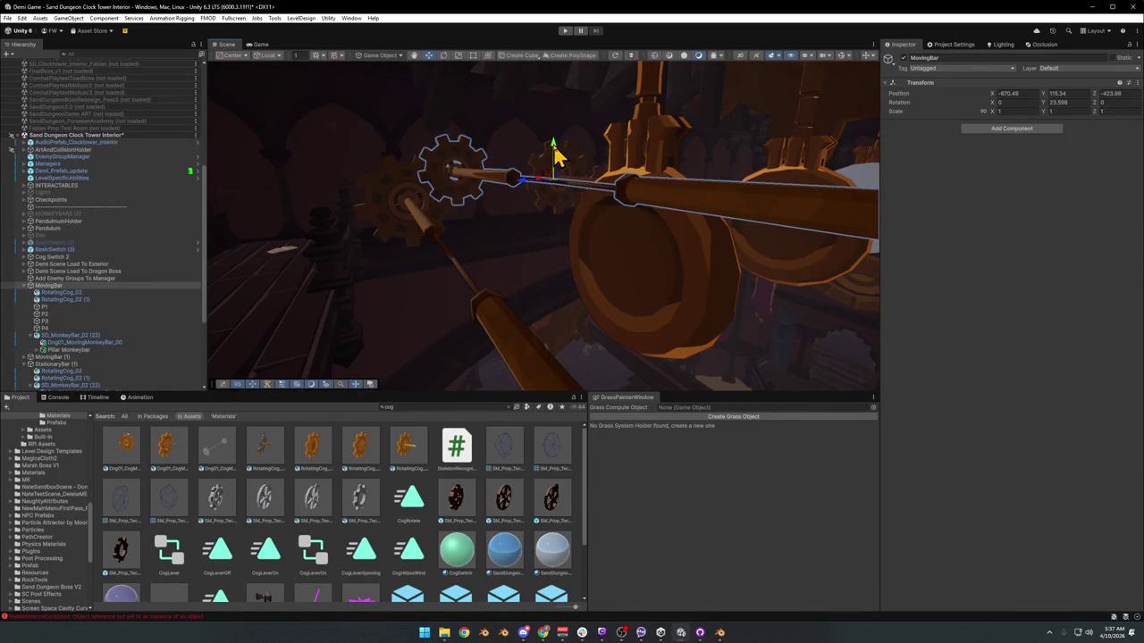
pyautogui.moveTo(565, 228)
pyautogui.mouseDown()
pyautogui.moveTo(616, 248)
pyautogui.moveTo(706, 255)
pyautogui.moveTo(592, 238)
pyautogui.moveTo(580, 248)
pyautogui.mouseUp()
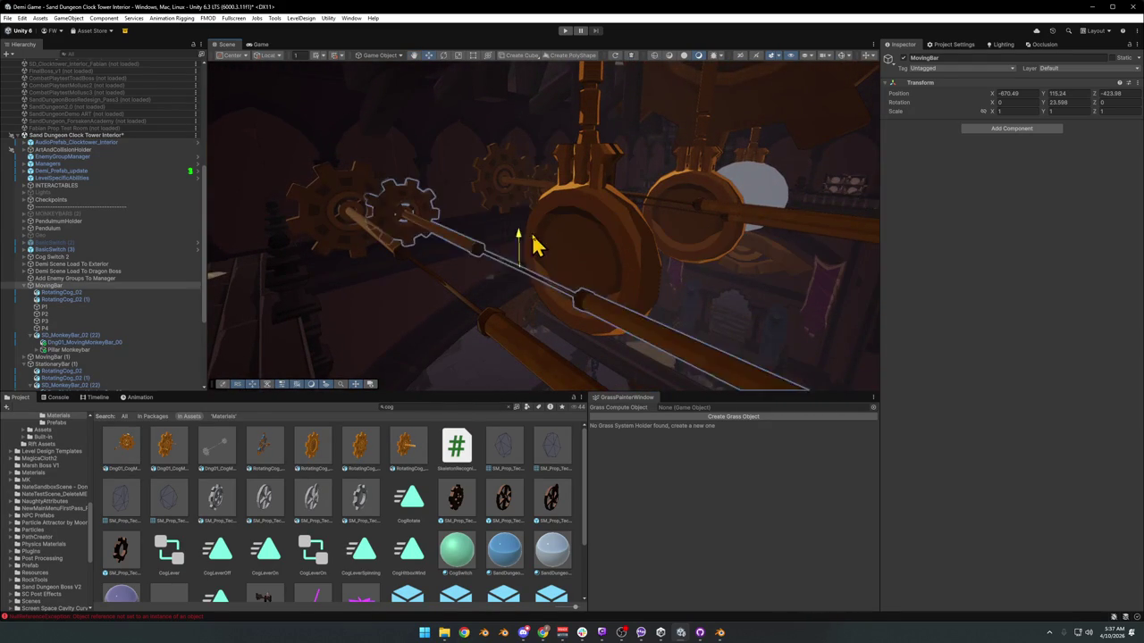
pyautogui.moveTo(531, 209)
pyautogui.mouseDown()
pyautogui.moveTo(544, 232)
pyautogui.moveTo(620, 224)
pyautogui.moveTo(553, 210)
pyautogui.moveTo(572, 228)
pyautogui.moveTo(497, 240)
pyautogui.moveTo(705, 235)
pyautogui.moveTo(562, 235)
pyautogui.moveTo(531, 252)
pyautogui.mouseUp()
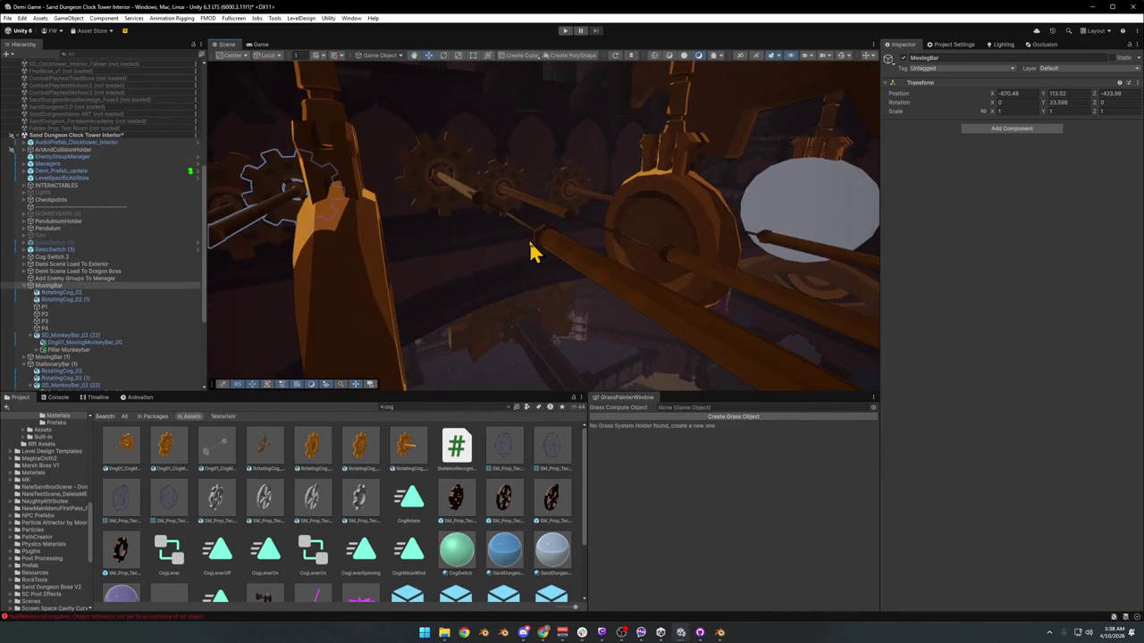
pyautogui.moveTo(474, 205)
pyautogui.mouseDown()
pyautogui.moveTo(498, 230)
pyautogui.moveTo(449, 230)
pyautogui.mouseUp()
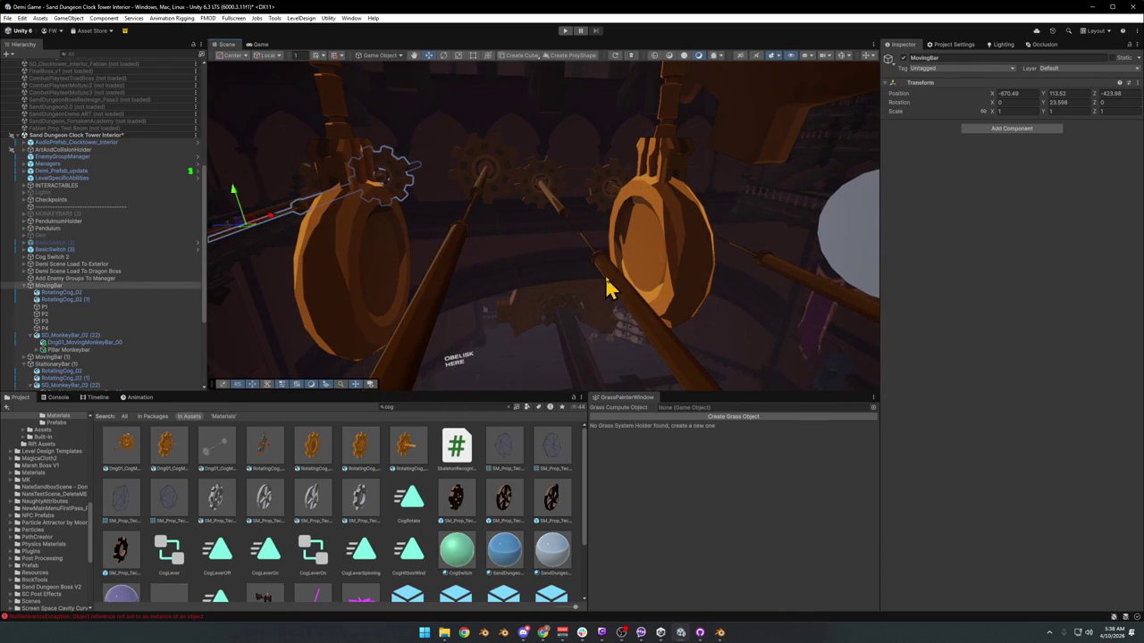
pyautogui.hotkey('ctrl', 'd')
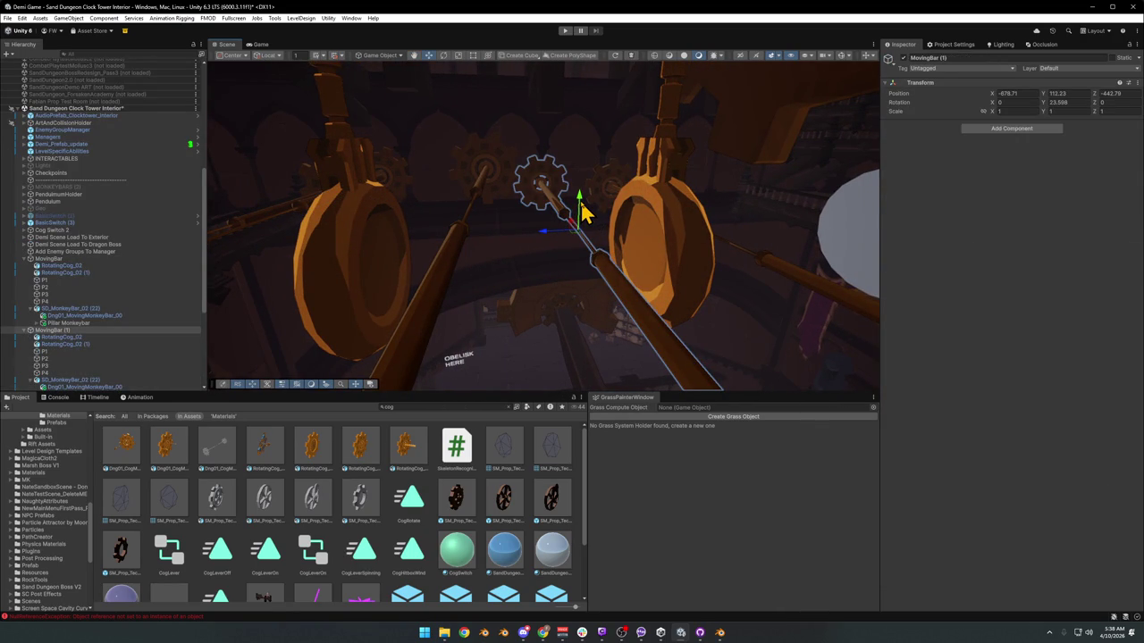
pyautogui.moveTo(581, 210); pyautogui.dragTo(572, 182)
pyautogui.moveTo(447, 243)
pyautogui.mouseDown()
pyautogui.moveTo(424, 240)
pyautogui.moveTo(523, 227)
pyautogui.moveTo(456, 229)
pyautogui.moveTo(510, 247)
pyautogui.mouseUp()
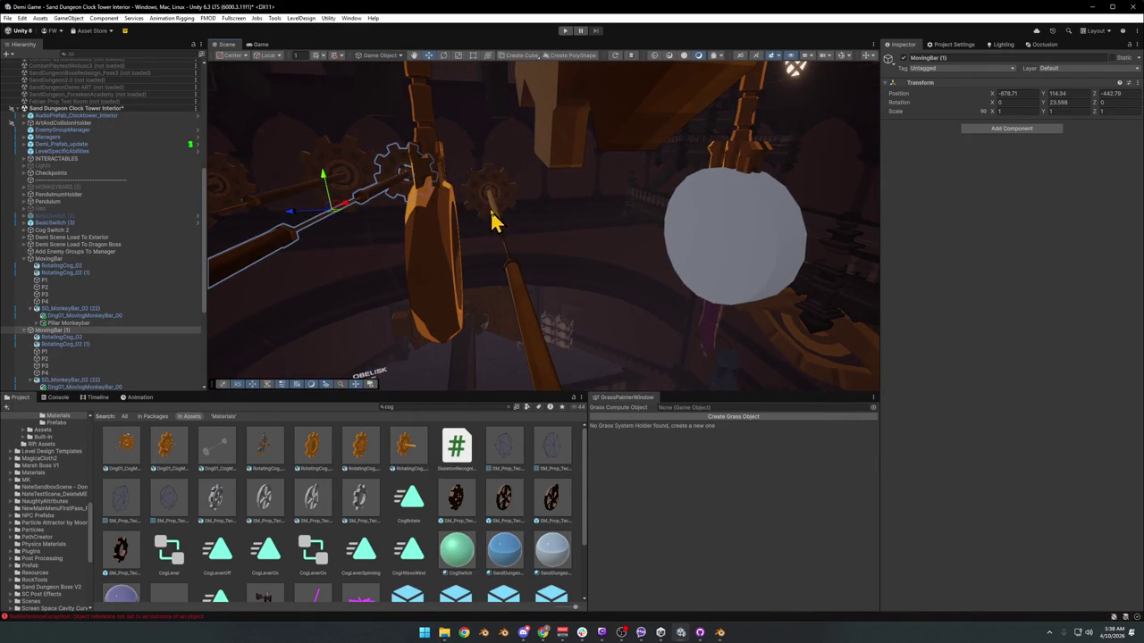
pyautogui.click(491, 203)
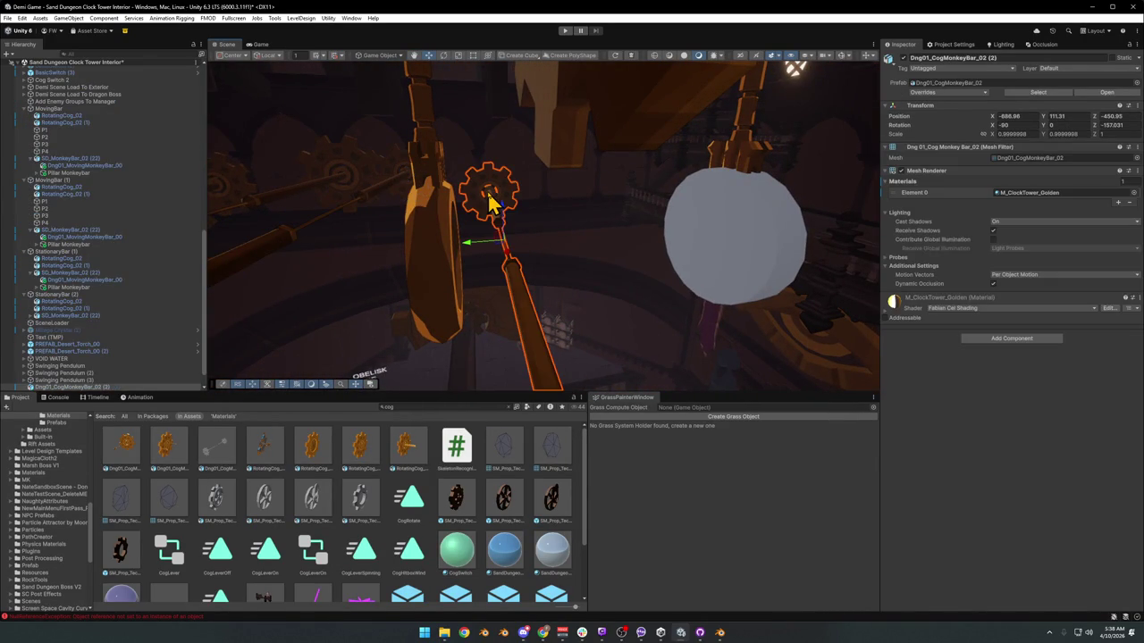
# - Select StationaryBar (3) and slide it into a new position in the clock tower
pyautogui.click(540, 255)
pyautogui.moveTo(399, 200)
pyautogui.mouseDown()
pyautogui.moveTo(373, 232)
pyautogui.moveTo(416, 281)
pyautogui.mouseUp()
pyautogui.click(438, 277)
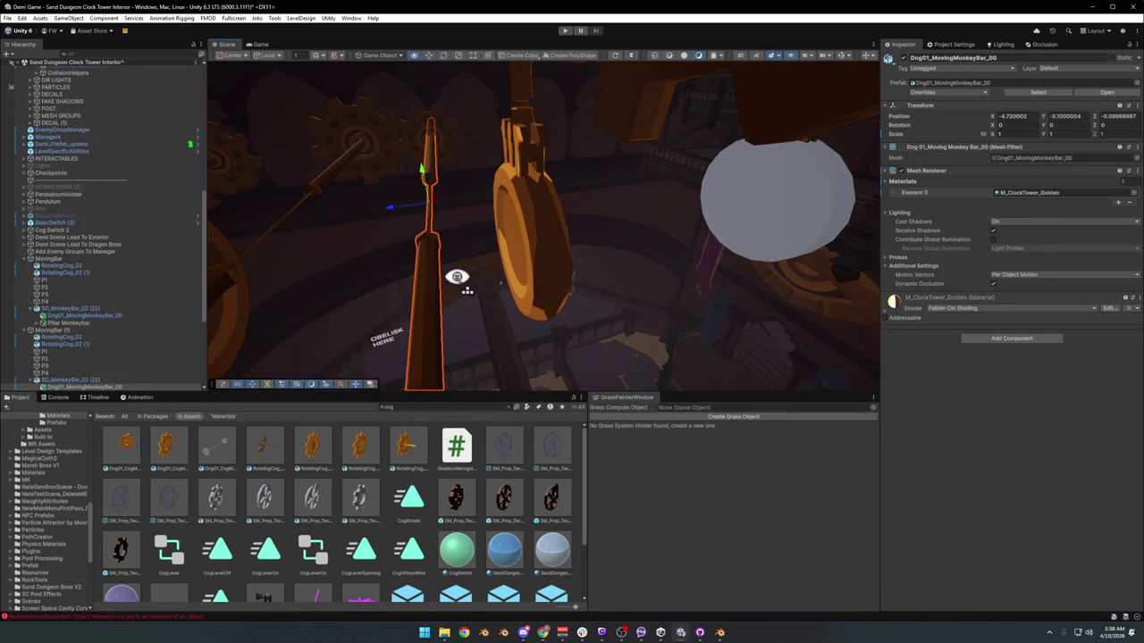
pyautogui.press('f')
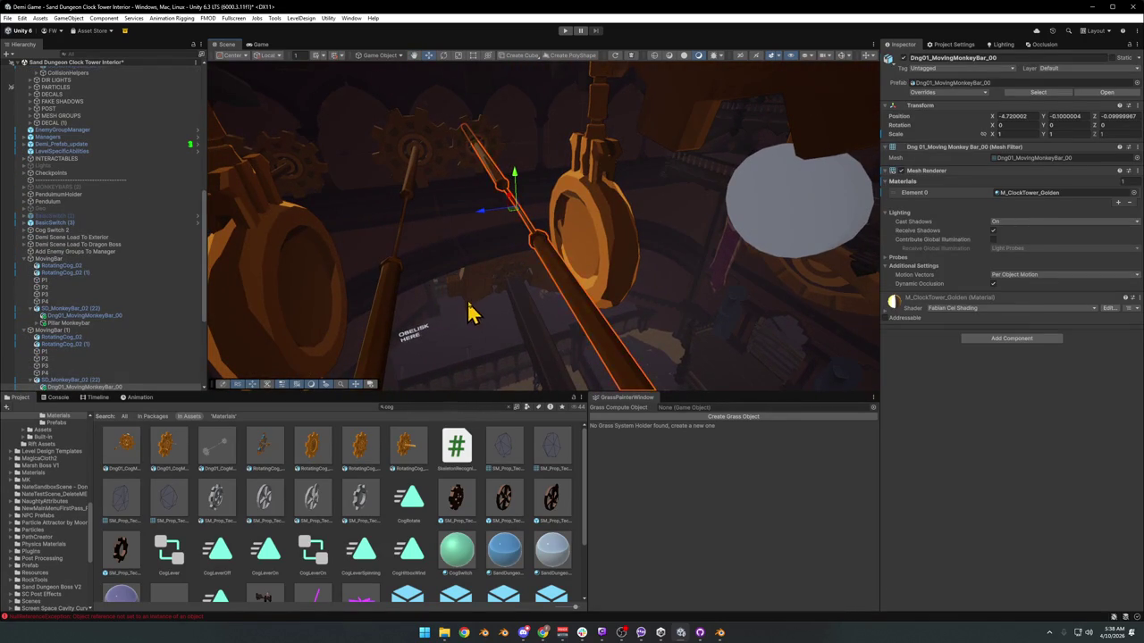
pyautogui.click(468, 310)
pyautogui.click(470, 307)
pyautogui.click(25, 330)
pyautogui.click(25, 338)
pyautogui.doubleClick(54, 338)
pyautogui.click(280, 225)
pyautogui.press('f')
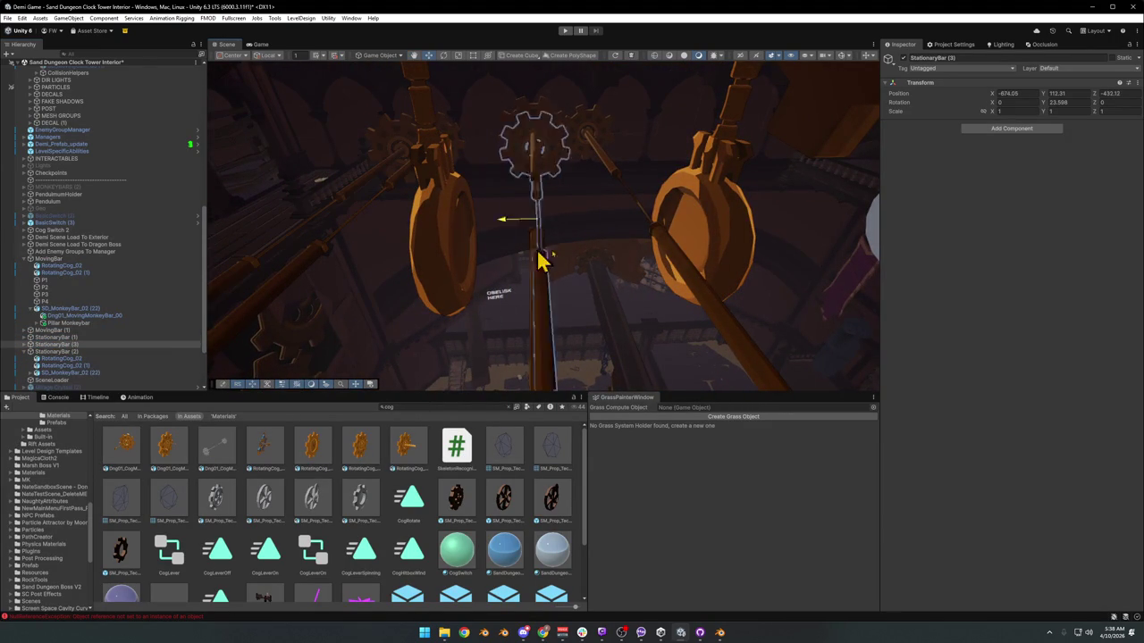
pyautogui.moveTo(730, 263)
pyautogui.mouseDown()
pyautogui.moveTo(736, 253)
pyautogui.moveTo(715, 255)
pyautogui.mouseUp()
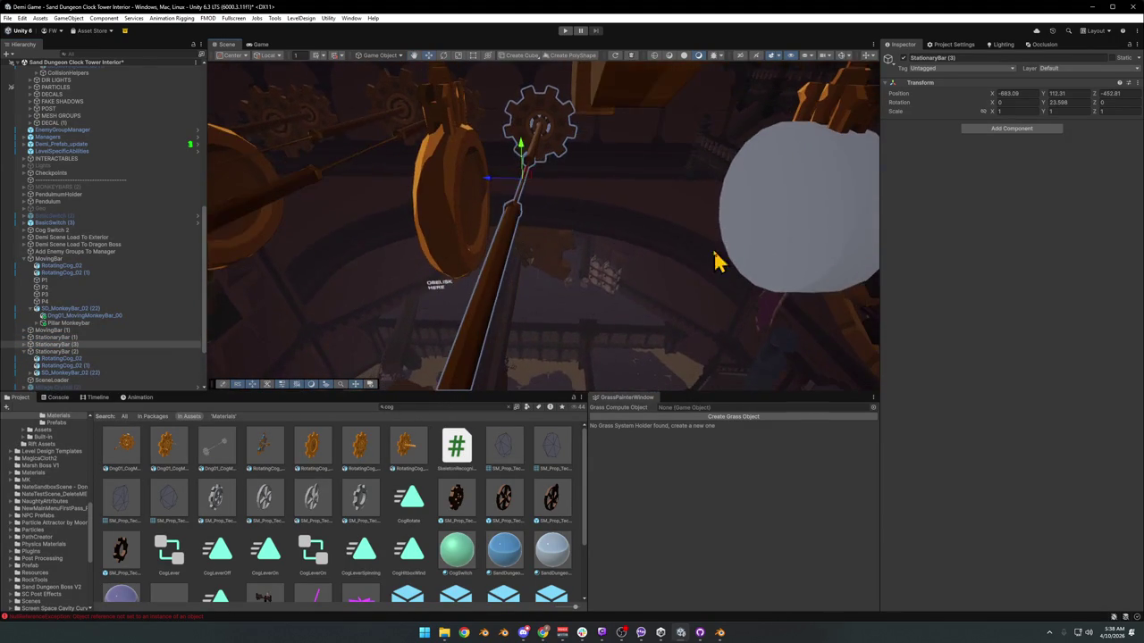
pyautogui.moveTo(493, 187)
pyautogui.mouseDown()
pyautogui.moveTo(597, 230)
pyautogui.moveTo(567, 225)
pyautogui.mouseUp()
# - Select the MovingBar (1) rig and duplicate it with Ctrl+D into MovingBar (2)
pyautogui.moveTo(462, 216)
pyautogui.mouseDown()
pyautogui.moveTo(457, 206)
pyautogui.moveTo(487, 166)
pyautogui.mouseUp()
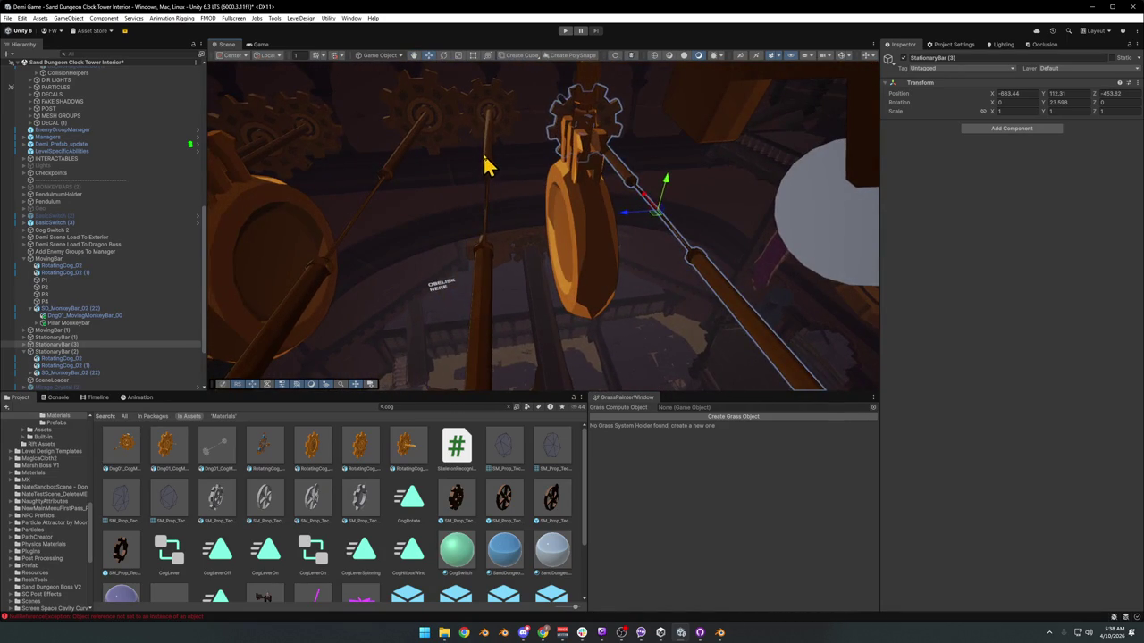
pyautogui.click(488, 169)
pyautogui.click(505, 203)
pyautogui.click(465, 210)
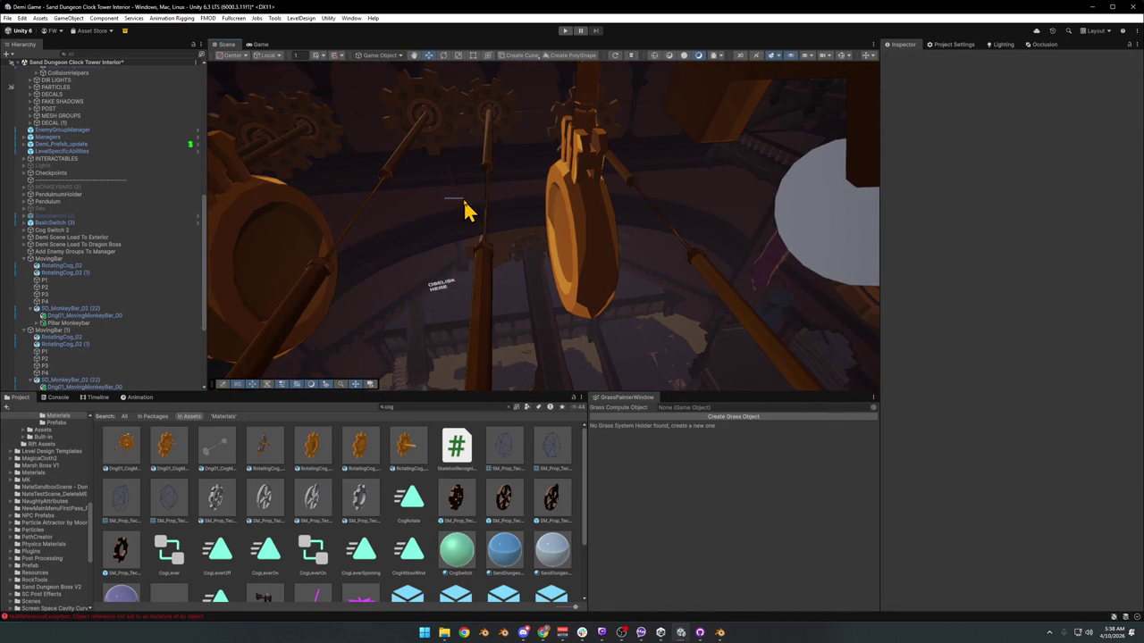
pyautogui.click(465, 214)
pyautogui.moveTo(459, 212)
pyautogui.mouseDown()
pyautogui.moveTo(600, 196)
pyautogui.moveTo(452, 197)
pyautogui.moveTo(669, 245)
pyautogui.moveTo(500, 229)
pyautogui.moveTo(617, 214)
pyautogui.moveTo(518, 202)
pyautogui.moveTo(470, 218)
pyautogui.moveTo(474, 230)
pyautogui.mouseUp()
pyautogui.click(24, 330)
pyautogui.click(26, 342)
pyautogui.click(56, 345)
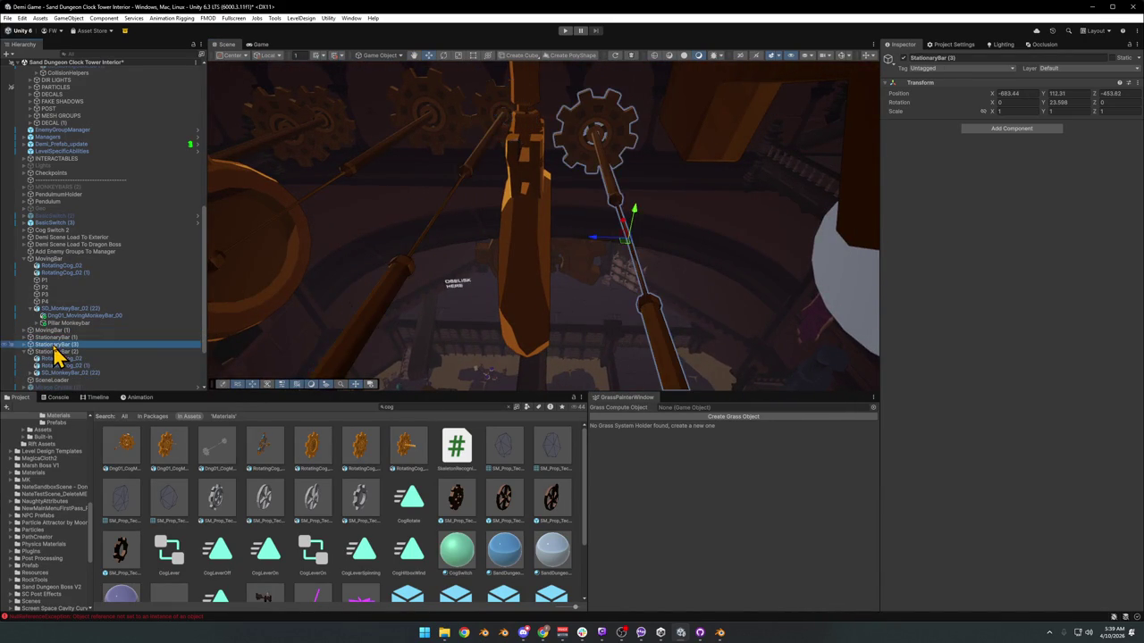
pyautogui.doubleClick(49, 330)
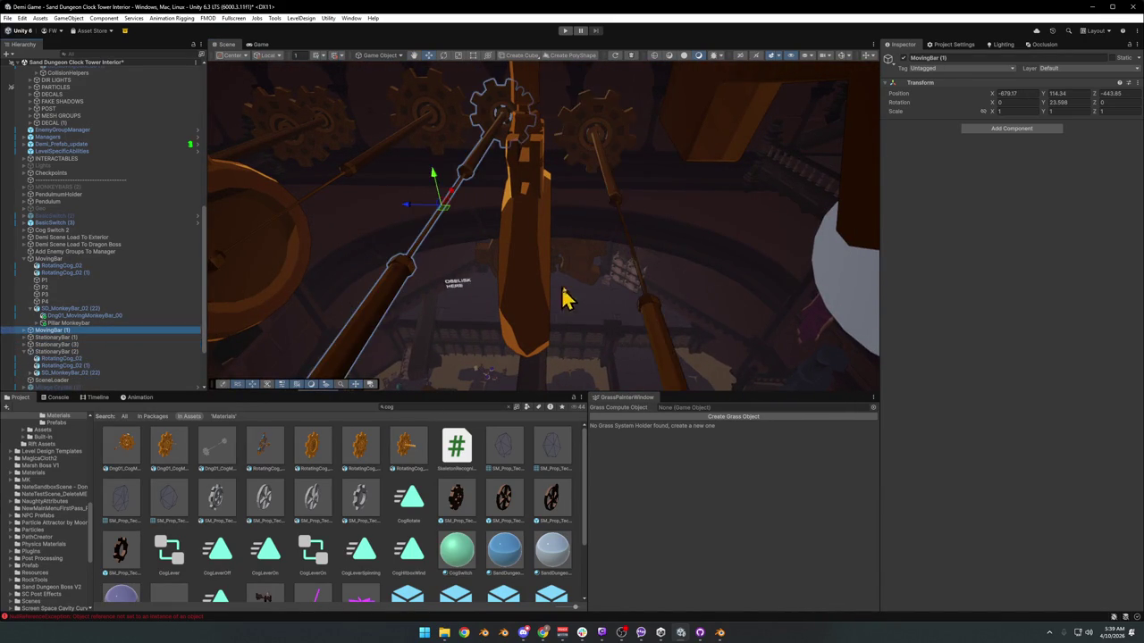
pyautogui.hotkey('ctrl', 'd')
# - Inspect the cog bars from new angles and select Swinging Pendulum (3)
pyautogui.moveTo(641, 261)
pyautogui.mouseDown()
pyautogui.moveTo(638, 247)
pyautogui.moveTo(485, 191)
pyautogui.moveTo(506, 192)
pyautogui.moveTo(556, 141)
pyautogui.moveTo(584, 166)
pyautogui.moveTo(676, 159)
pyautogui.moveTo(745, 173)
pyautogui.moveTo(649, 173)
pyautogui.moveTo(616, 141)
pyautogui.moveTo(542, 125)
pyautogui.mouseUp()
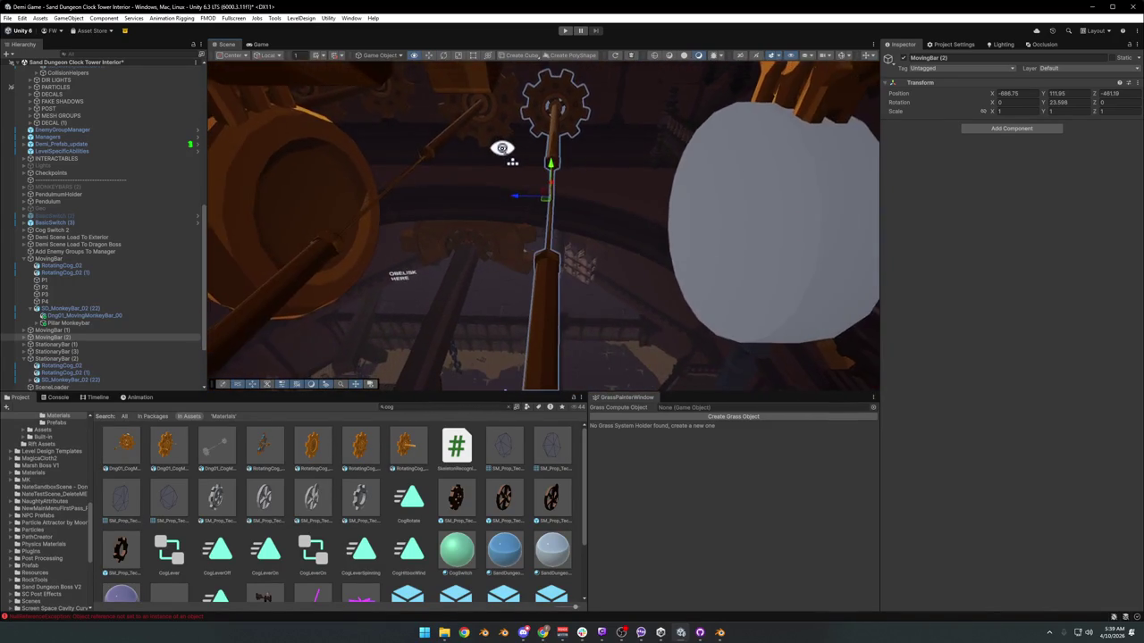
pyautogui.moveTo(607, 180)
pyautogui.mouseDown()
pyautogui.moveTo(561, 199)
pyautogui.moveTo(628, 181)
pyautogui.moveTo(580, 197)
pyautogui.mouseUp()
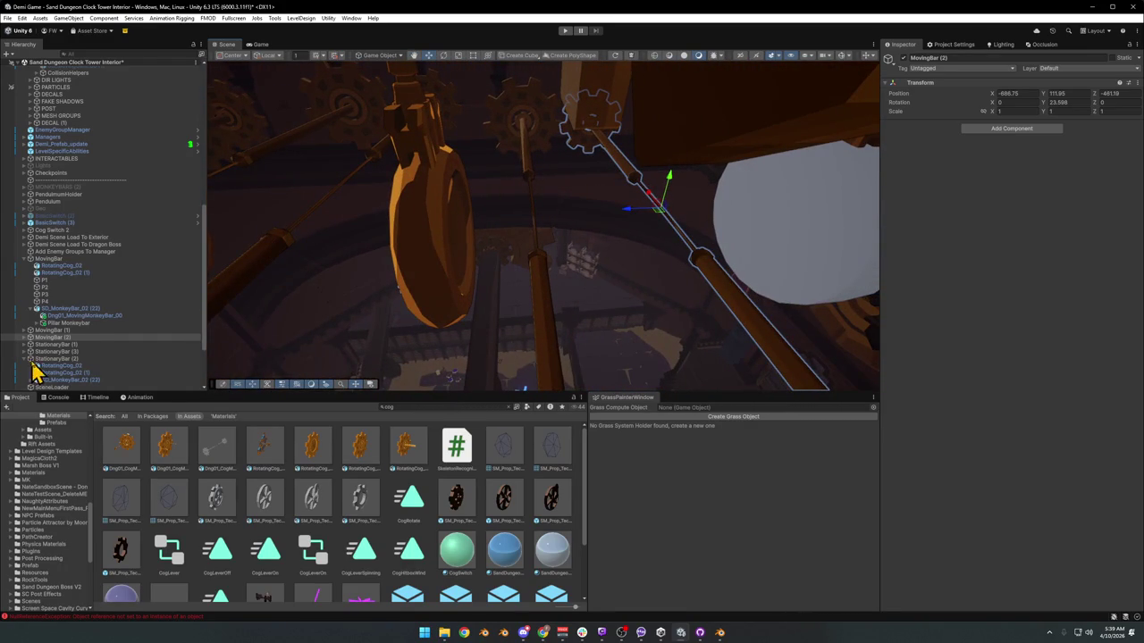
pyautogui.moveTo(624, 193)
pyautogui.mouseDown()
pyautogui.moveTo(614, 189)
pyautogui.moveTo(631, 97)
pyautogui.moveTo(602, 95)
pyautogui.moveTo(620, 148)
pyautogui.moveTo(667, 152)
pyautogui.moveTo(625, 153)
pyautogui.moveTo(632, 126)
pyautogui.mouseUp()
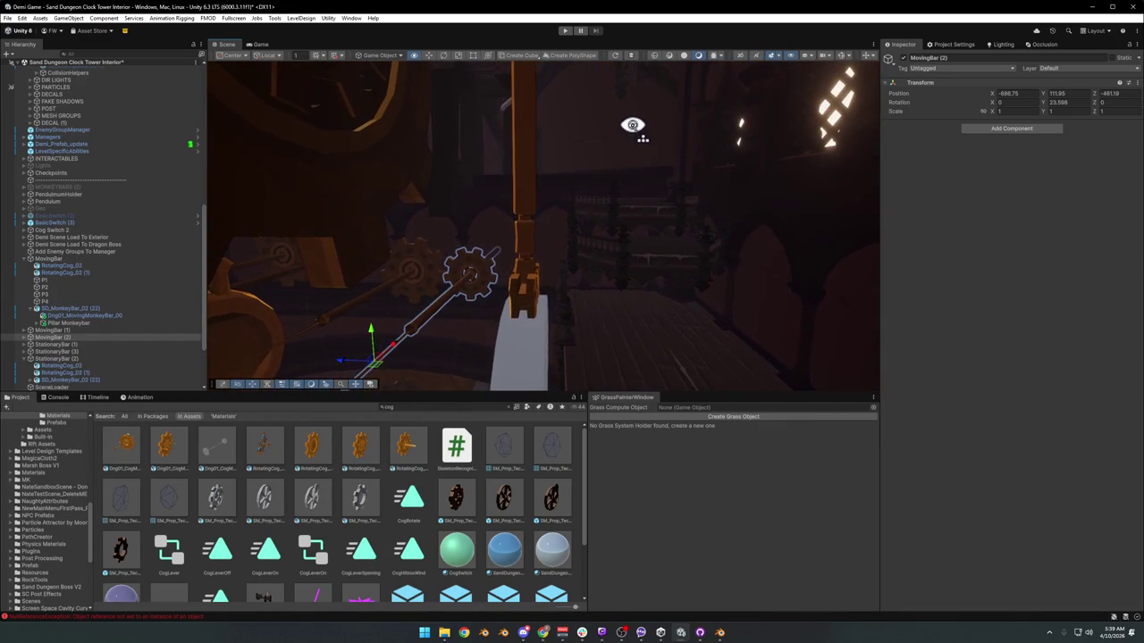
pyautogui.click(525, 219)
pyautogui.click(485, 277)
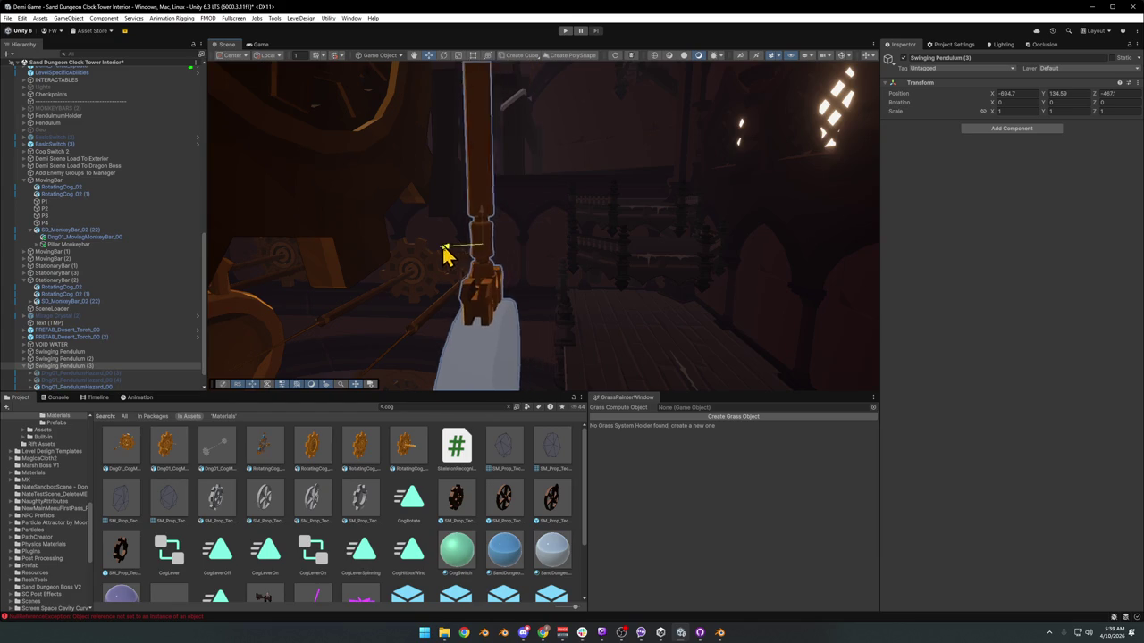
pyautogui.moveTo(427, 253)
pyautogui.mouseDown()
pyautogui.moveTo(468, 262)
pyautogui.moveTo(503, 294)
pyautogui.moveTo(502, 159)
pyautogui.moveTo(477, 205)
pyautogui.moveTo(470, 299)
pyautogui.moveTo(582, 260)
pyautogui.moveTo(554, 304)
pyautogui.moveTo(557, 327)
pyautogui.moveTo(575, 268)
pyautogui.moveTo(526, 276)
pyautogui.moveTo(587, 237)
pyautogui.mouseUp()
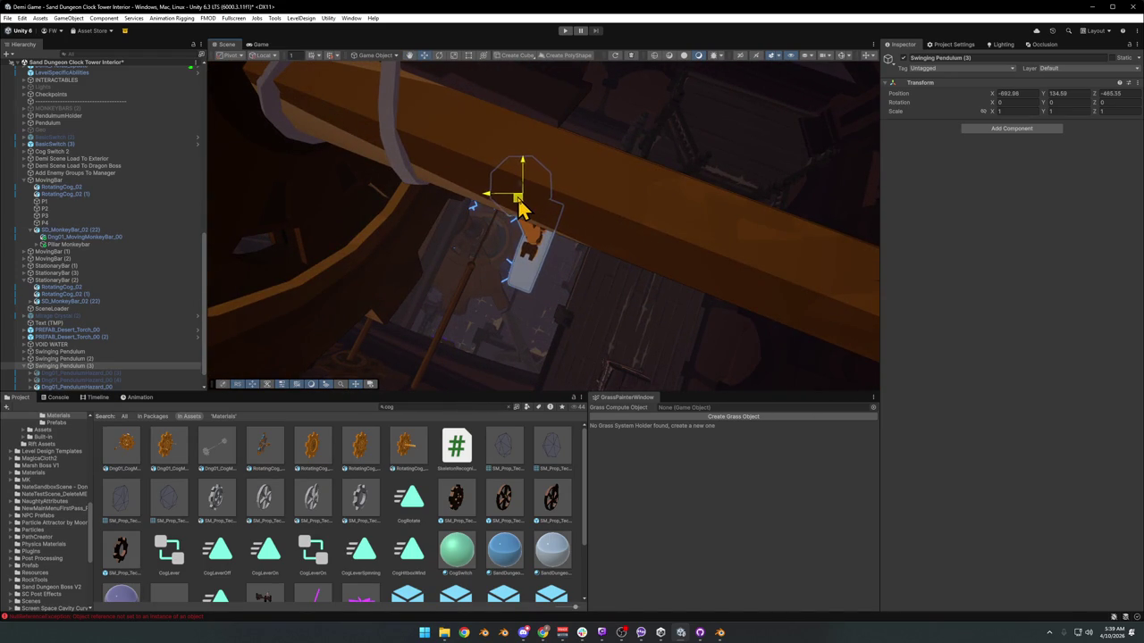
pyautogui.moveTo(518, 202); pyautogui.dragTo(635, 157)
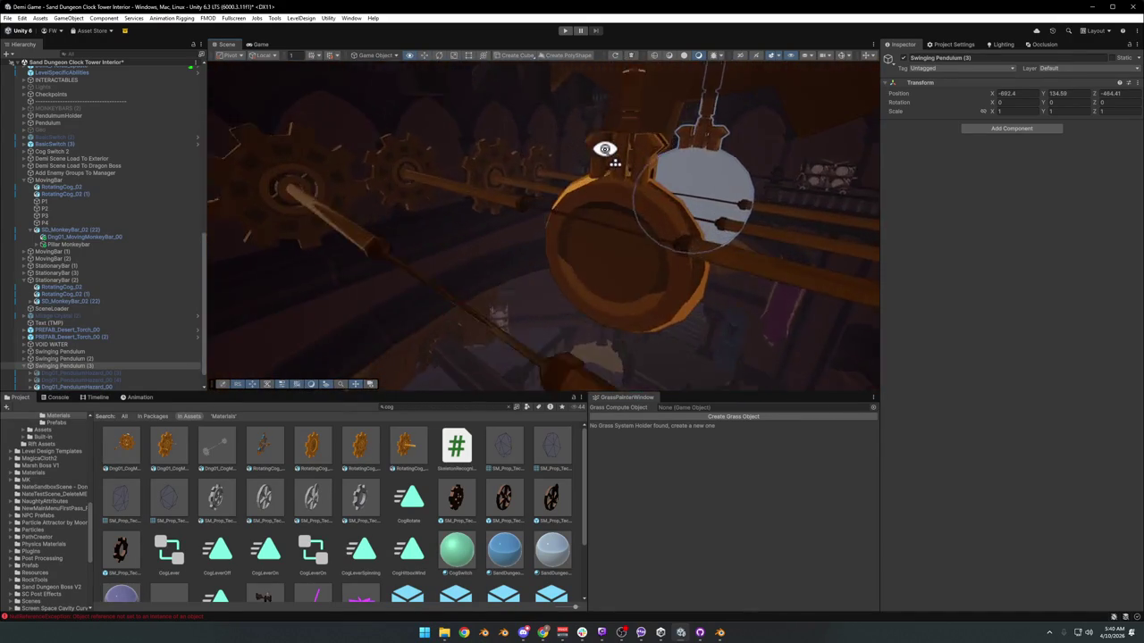
pyautogui.moveTo(507, 138)
pyautogui.mouseDown()
pyautogui.moveTo(483, 151)
pyautogui.moveTo(548, 153)
pyautogui.mouseUp()
pyautogui.click(482, 523)
pyautogui.moveTo(589, 299)
pyautogui.mouseDown()
pyautogui.moveTo(634, 263)
pyautogui.moveTo(461, 286)
pyautogui.mouseUp()
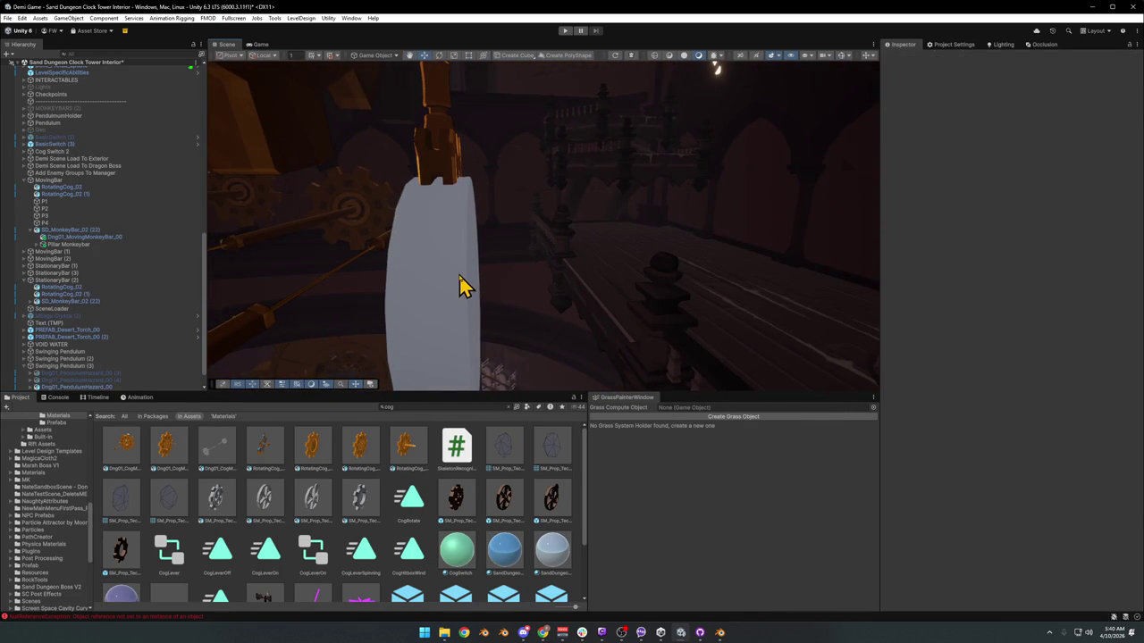
pyautogui.click(462, 269)
# - Select Dng01_PendulumHazard_00 (4)'s Hazard Cylinder and enable its Mesh Renderer so the disc shows
pyautogui.click(996, 287)
pyautogui.moveTo(733, 270); pyautogui.dragTo(696, 268)
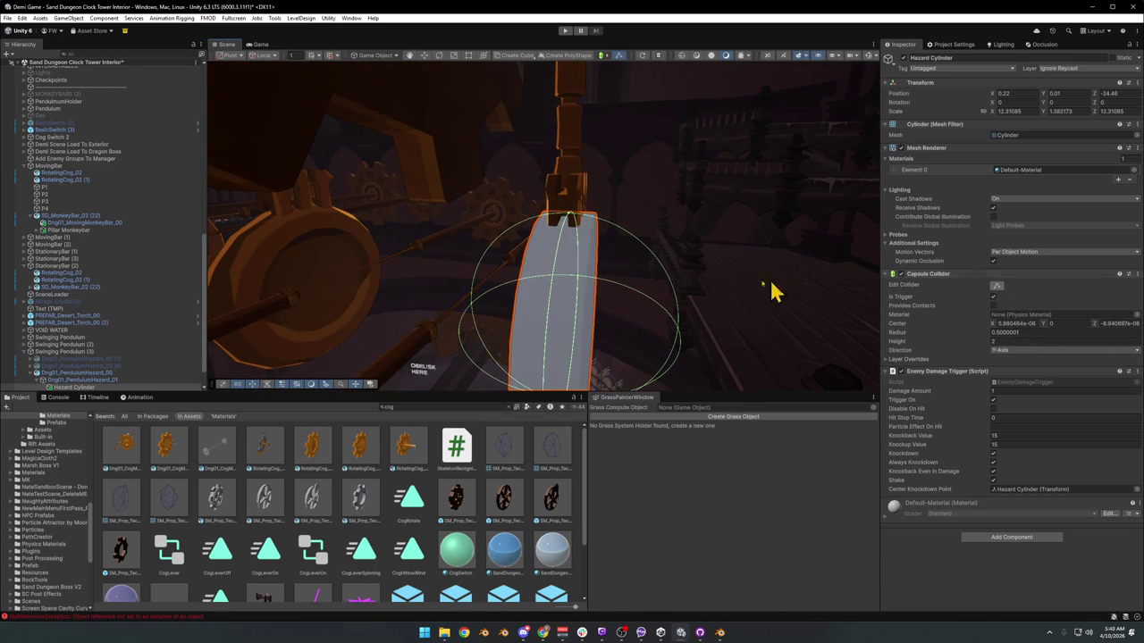
pyautogui.moveTo(774, 289); pyautogui.dragTo(640, 299)
pyautogui.click(401, 258)
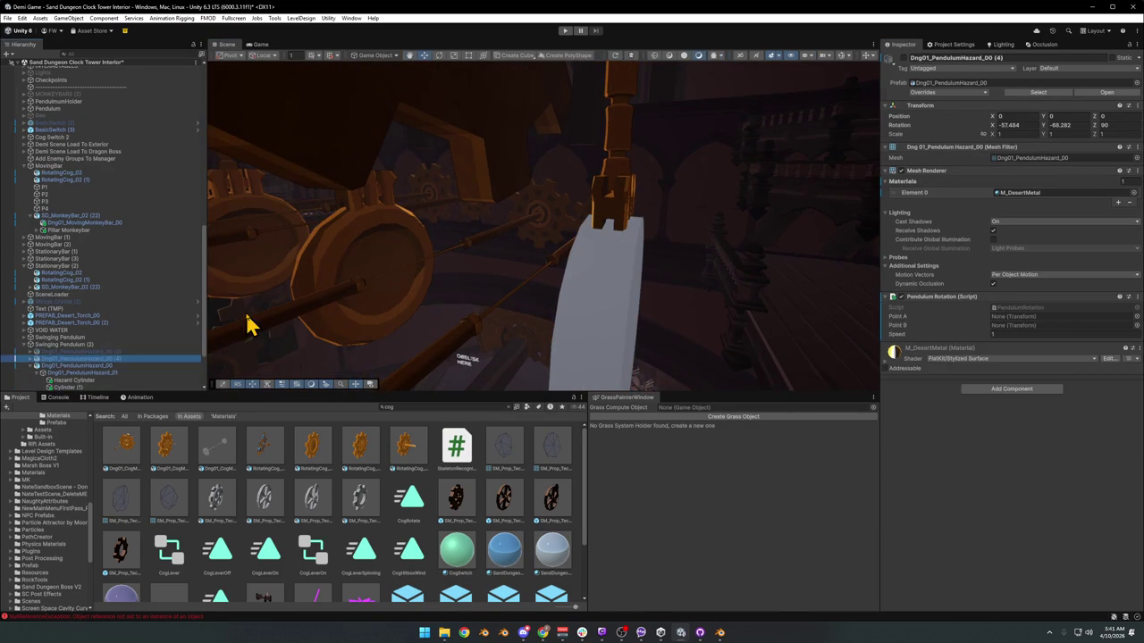
pyautogui.click(61, 381)
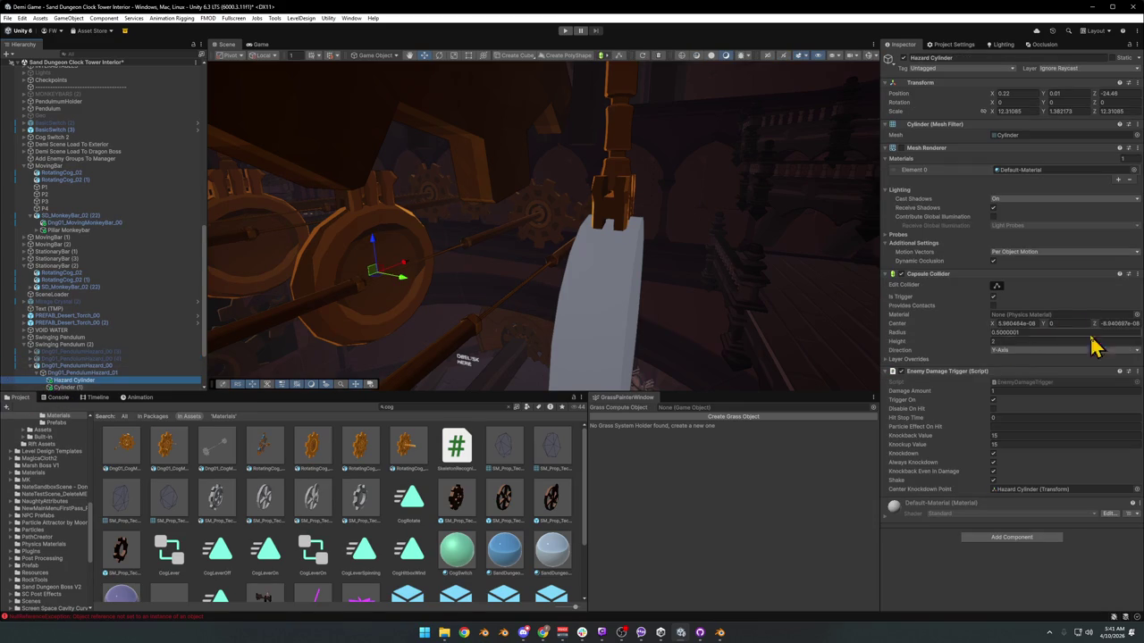
pyautogui.click(997, 286)
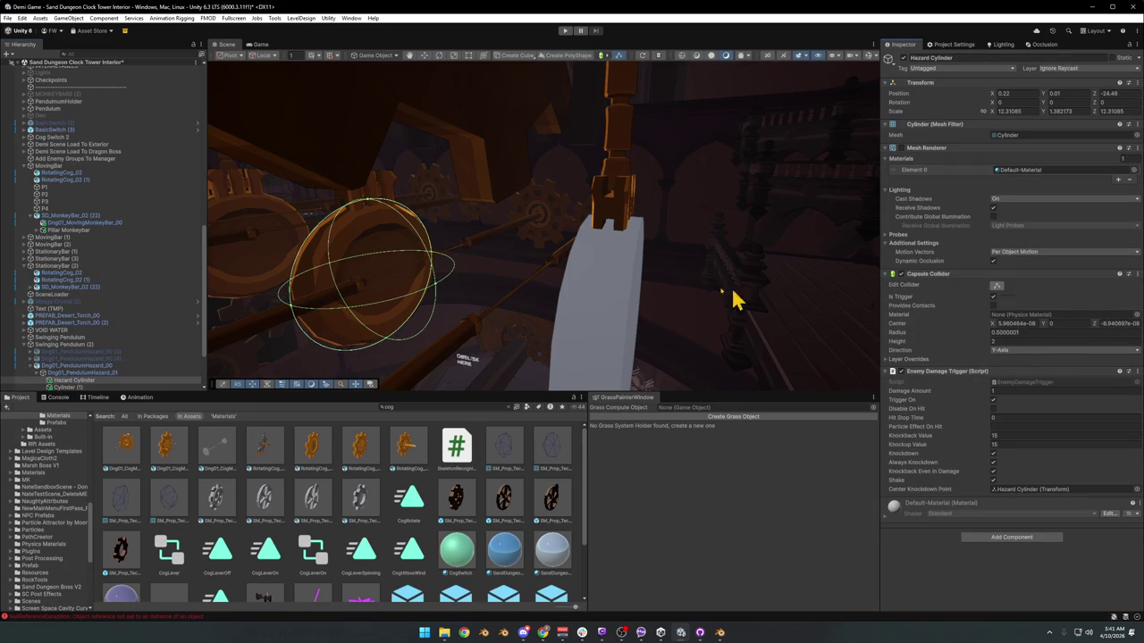
pyautogui.press('f')
pyautogui.moveTo(566, 288)
pyautogui.mouseDown()
pyautogui.moveTo(607, 327)
pyautogui.moveTo(586, 325)
pyautogui.moveTo(595, 340)
pyautogui.mouseUp()
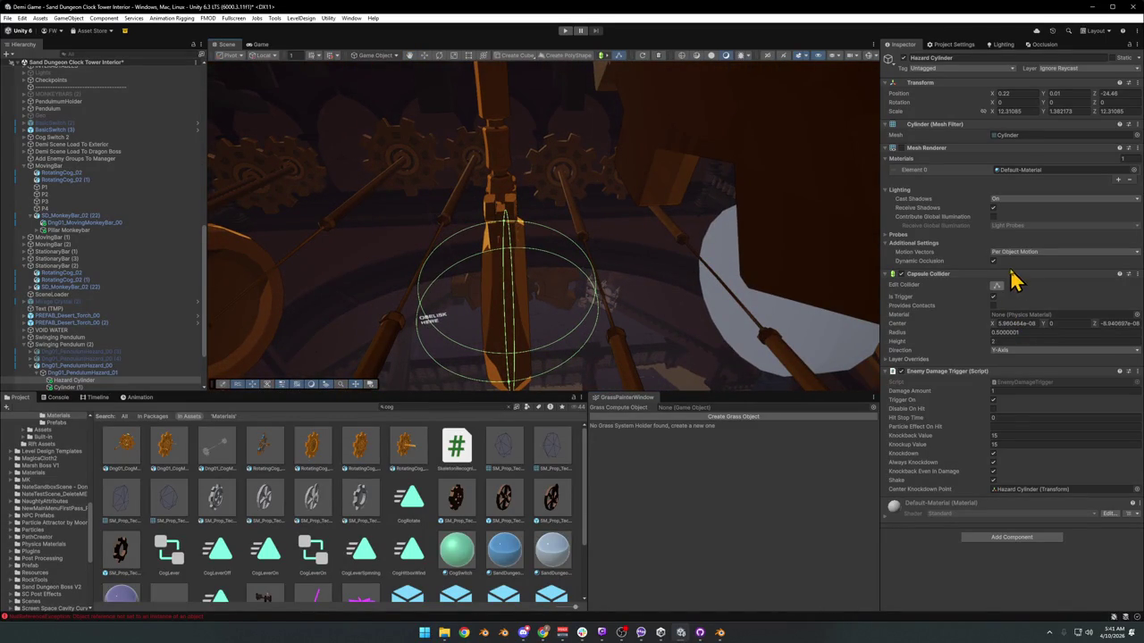
pyautogui.click(901, 148)
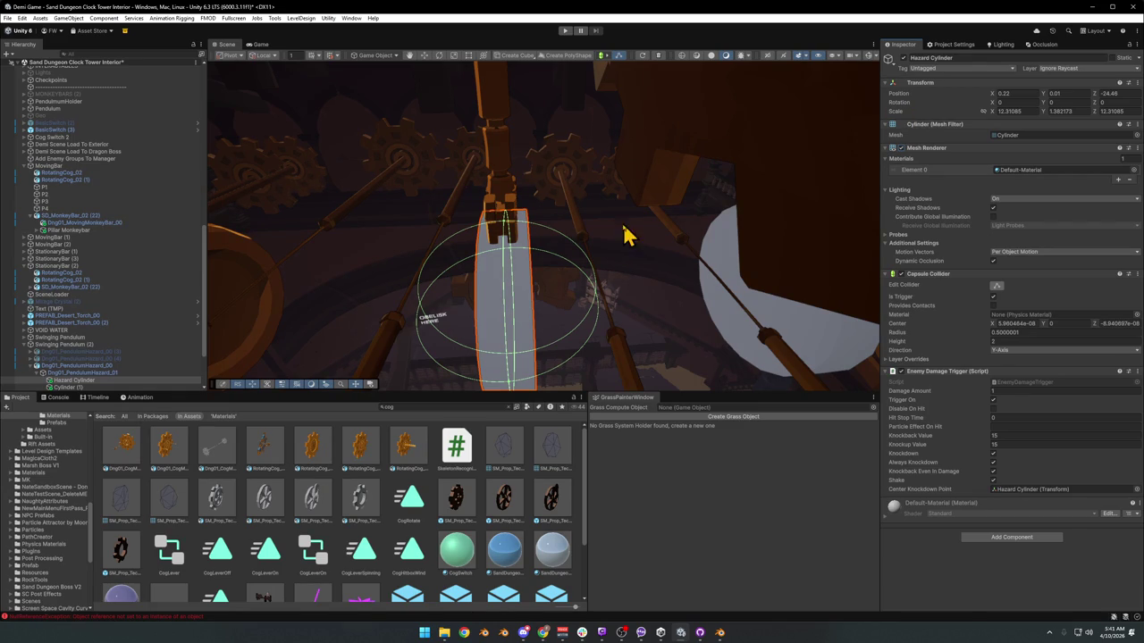
# - Collapse the pendulum hazard, Swinging Pendulum (3) and Swinging Pendulum (2) groups in the Hierarchy
pyautogui.click(42, 372)
pyautogui.click(31, 366)
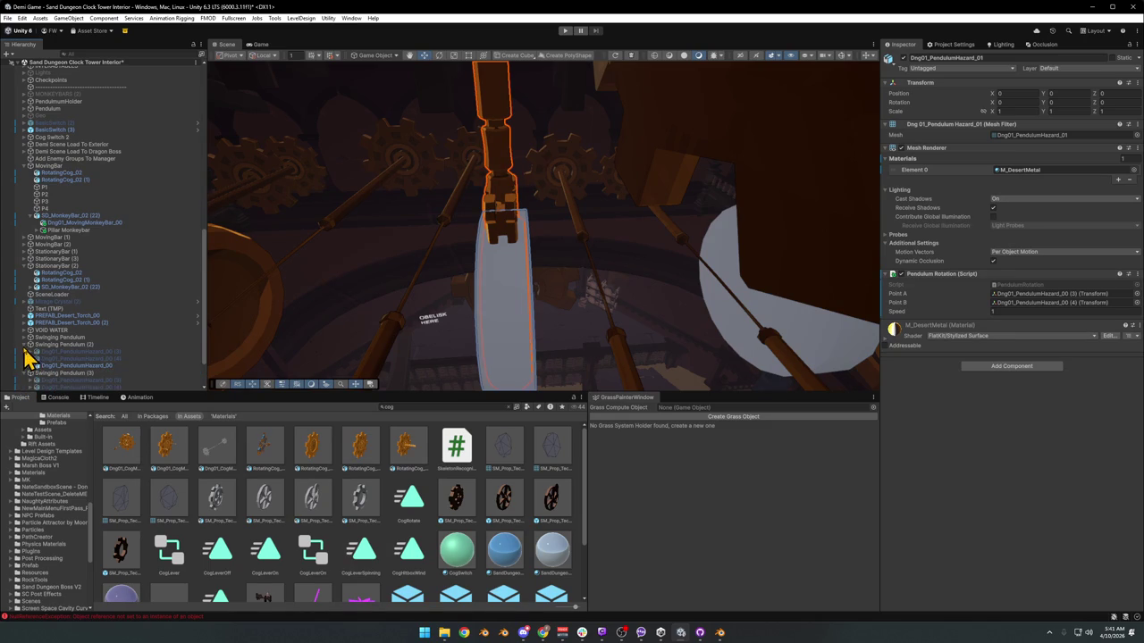
pyautogui.scroll(-3, 67, 364)
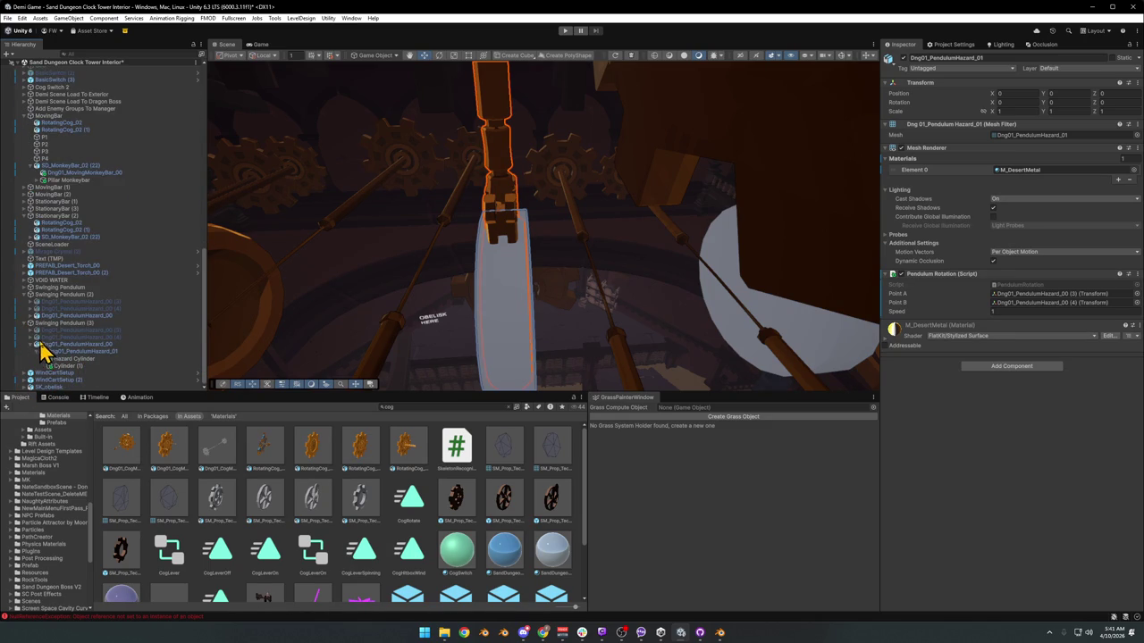
pyautogui.click(31, 345)
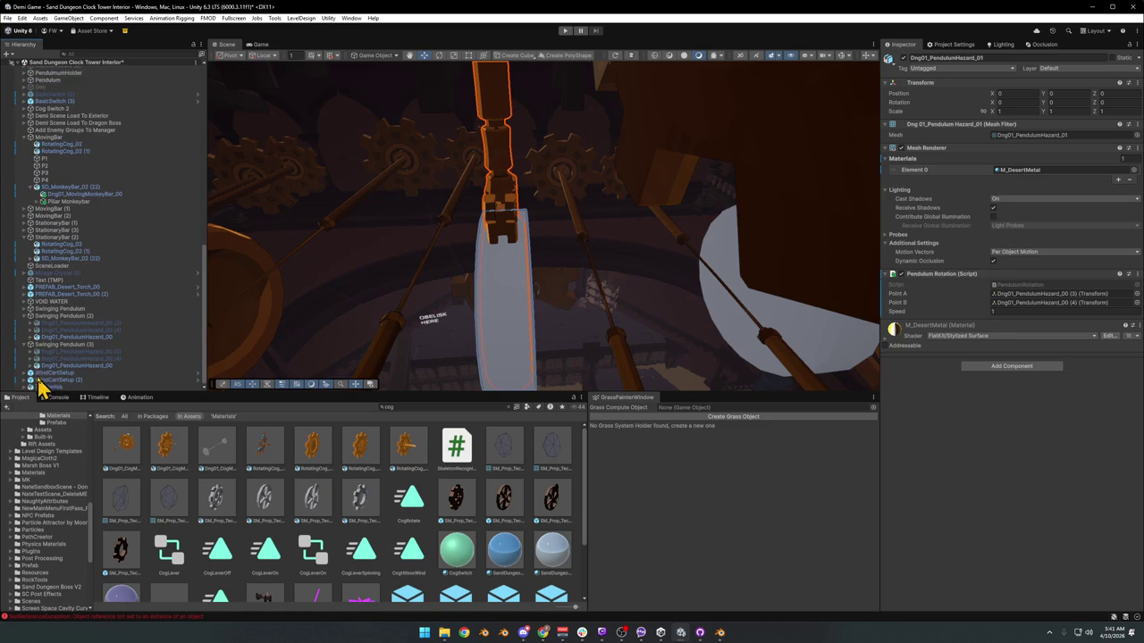
pyautogui.click(26, 345)
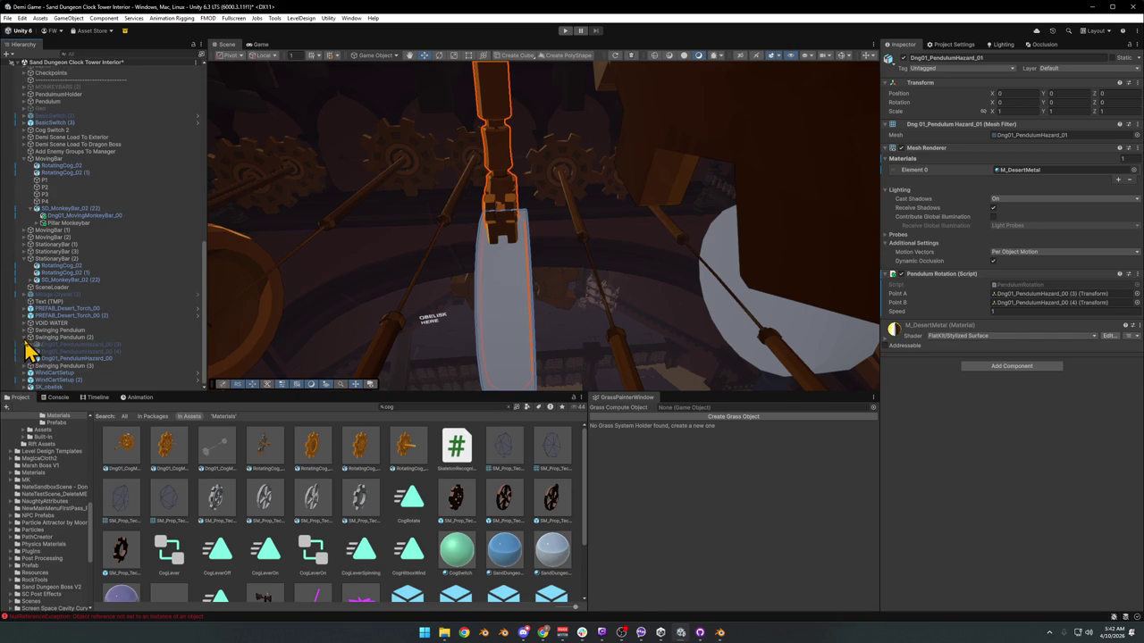
pyautogui.click(25, 339)
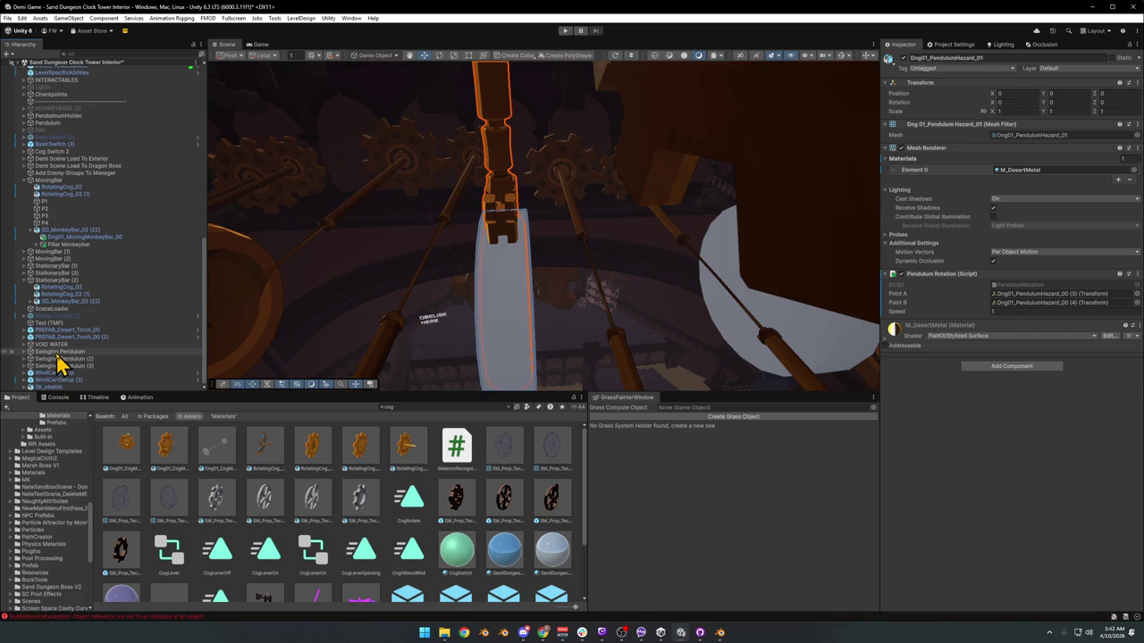
# - Expand Swinging Pendulum through Dng01_PendulumHazard_00 and _01 and select its Hazard Cylinder
pyautogui.doubleClick(57, 352)
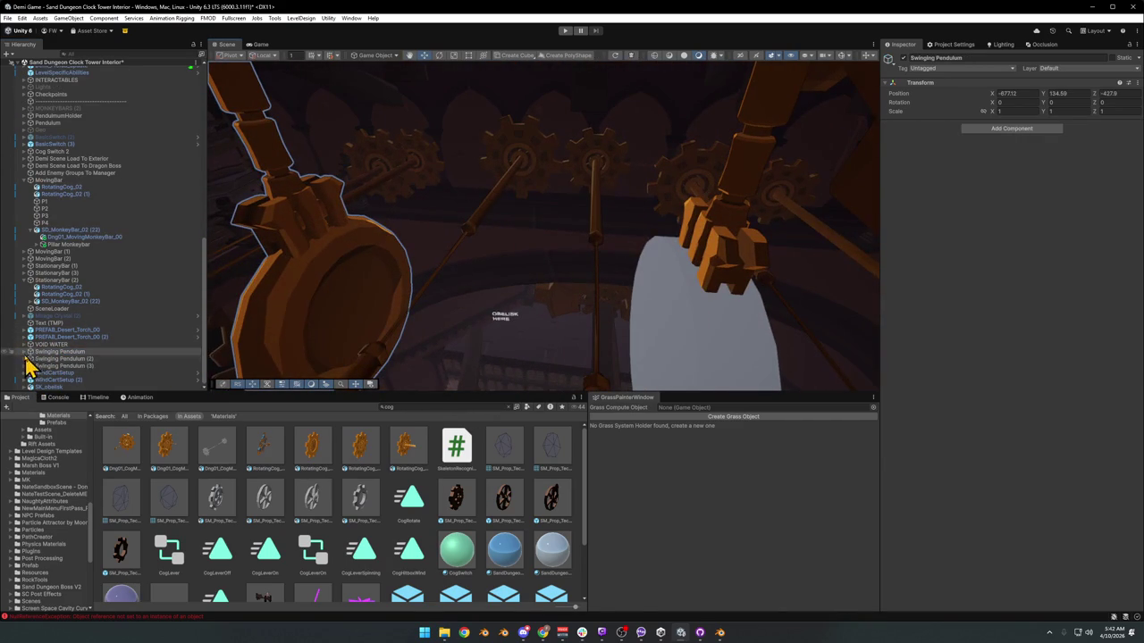
pyautogui.click(24, 352)
pyautogui.click(54, 373)
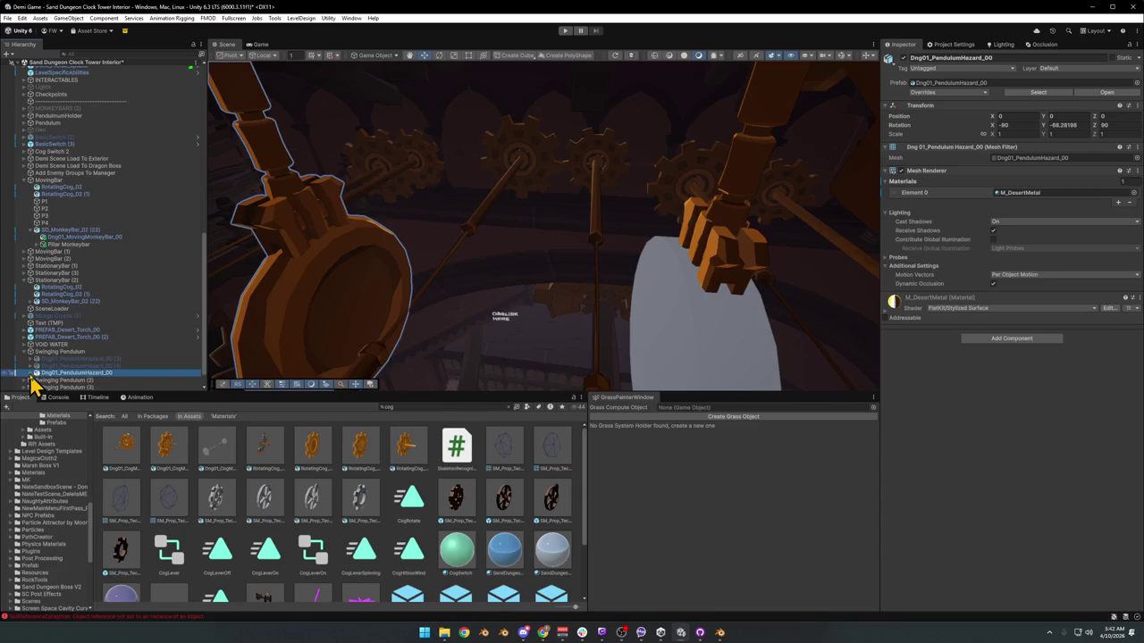
pyautogui.press('Right')
pyautogui.click(71, 352)
pyautogui.click(37, 352)
pyautogui.click(105, 359)
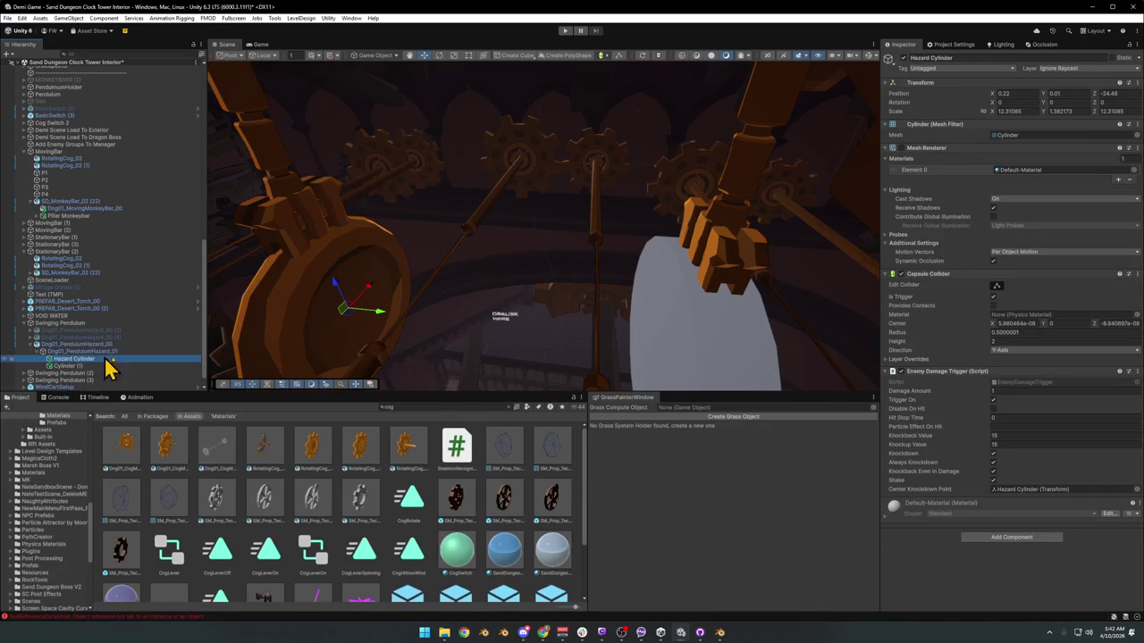
pyautogui.click(997, 287)
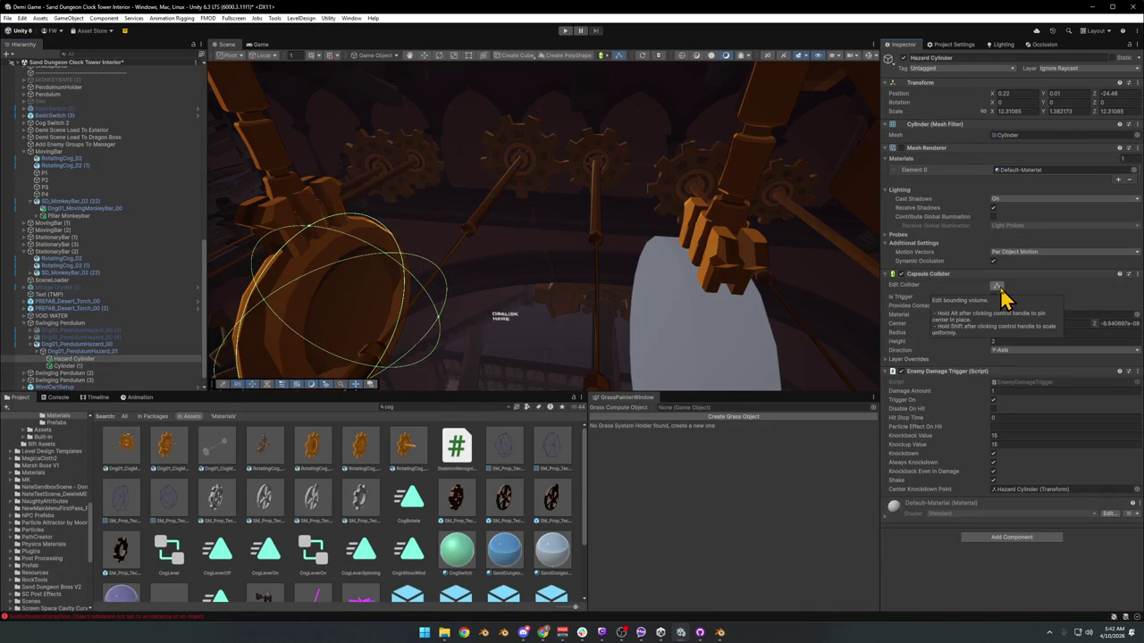
pyautogui.click(999, 288)
pyautogui.moveTo(750, 255)
pyautogui.mouseDown()
pyautogui.moveTo(771, 247)
pyautogui.moveTo(774, 257)
pyautogui.mouseUp()
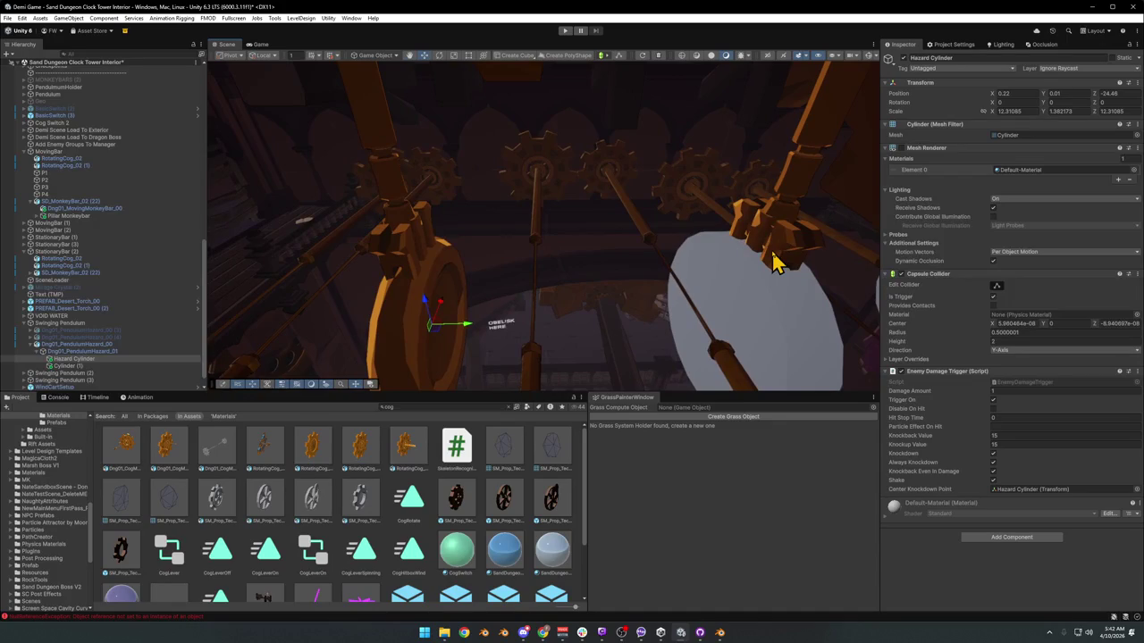
pyautogui.click(1011, 537)
pyautogui.write('cyl')
pyautogui.press('BackSpace')
pyautogui.press('BackSpace')
pyautogui.press('BackSpace')
pyautogui.write('ll')
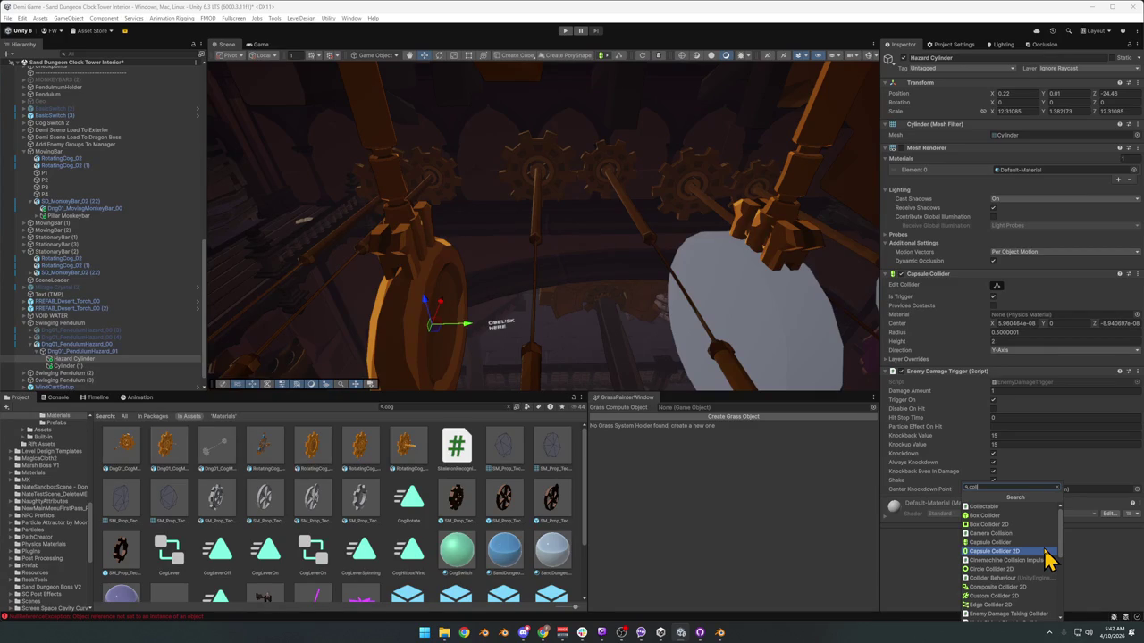
pyautogui.press('BackSpace')
pyautogui.press('BackSpace')
pyautogui.press('BackSpace')
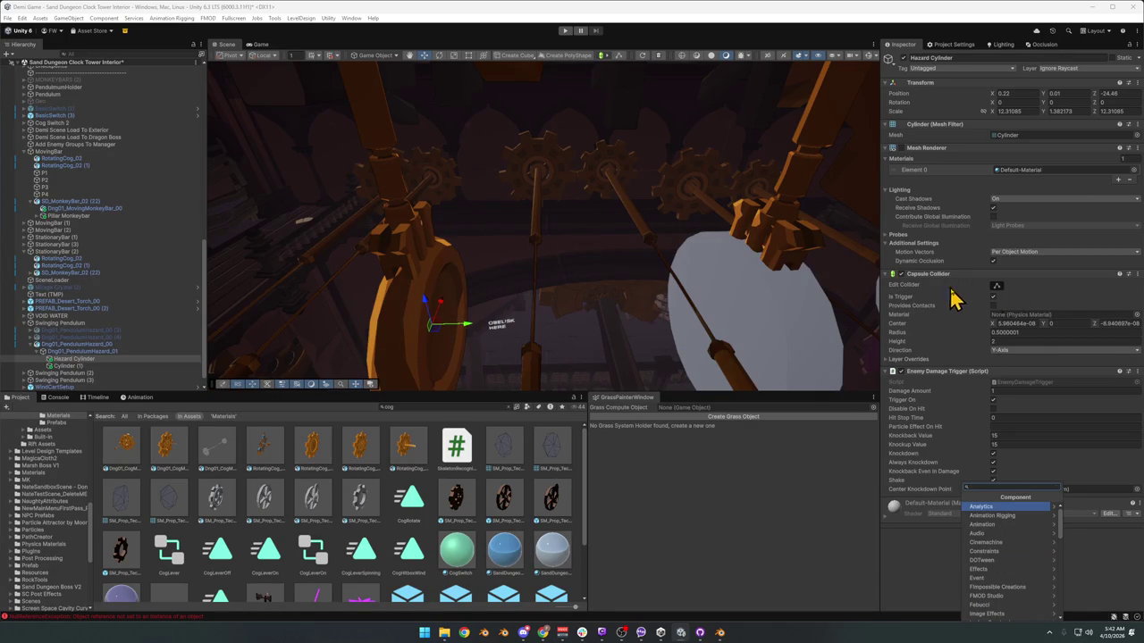
pyautogui.moveTo(562, 302)
pyautogui.mouseDown()
pyautogui.moveTo(596, 285)
pyautogui.moveTo(685, 286)
pyautogui.moveTo(685, 301)
pyautogui.mouseUp()
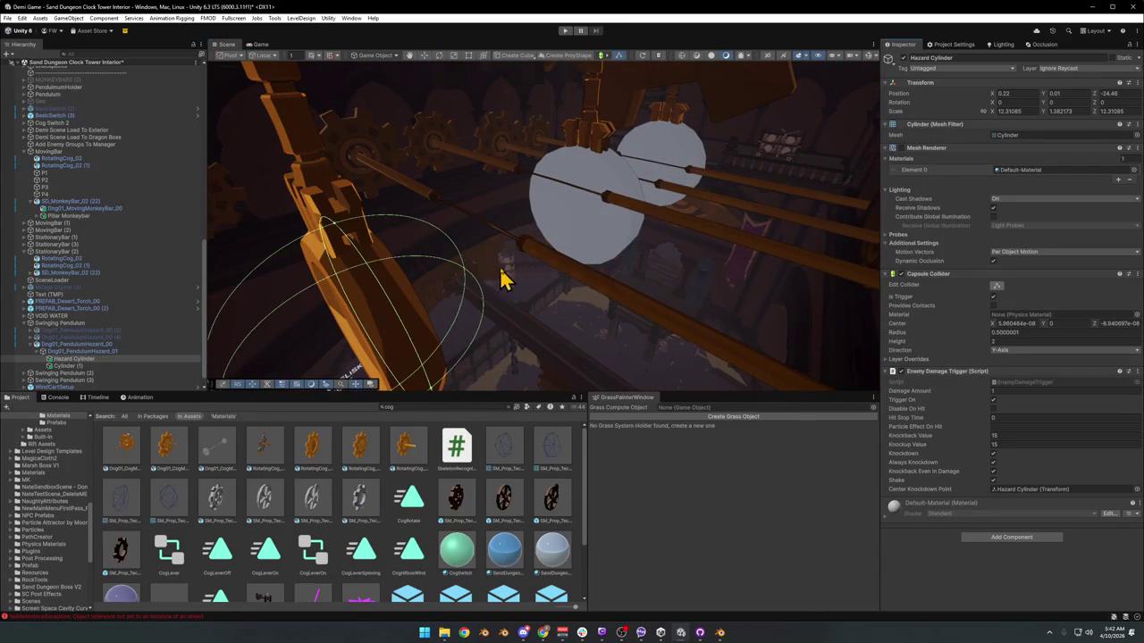
pyautogui.press('f')
pyautogui.moveTo(492, 288)
pyautogui.mouseDown()
pyautogui.moveTo(521, 224)
pyautogui.moveTo(506, 158)
pyautogui.mouseUp()
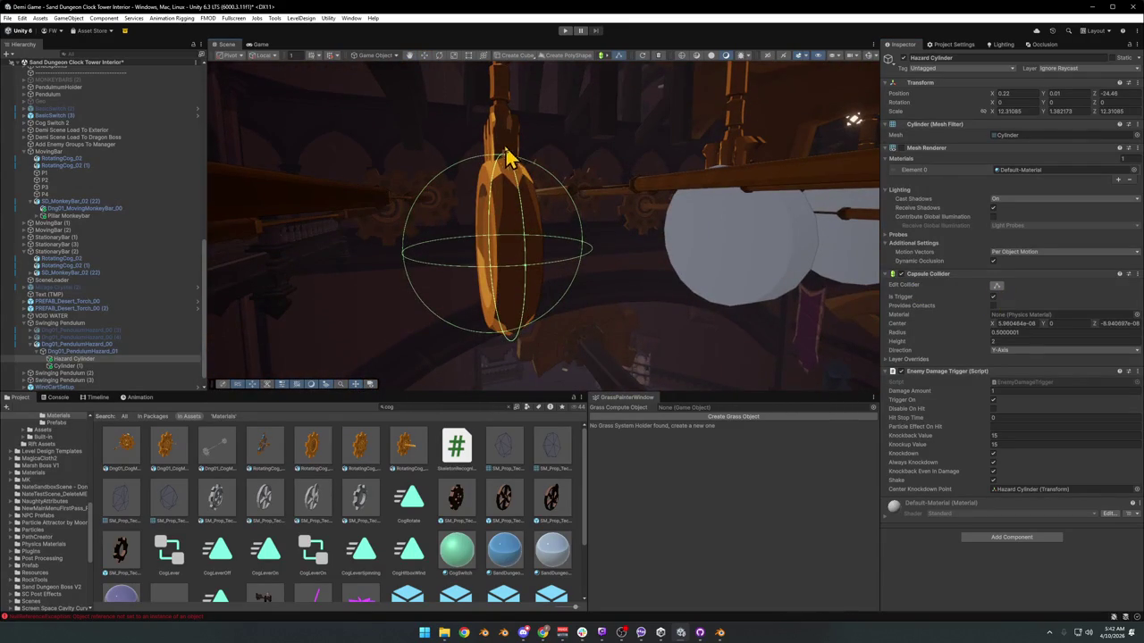
pyautogui.moveTo(587, 245)
pyautogui.mouseDown()
pyautogui.moveTo(669, 250)
pyautogui.moveTo(608, 255)
pyautogui.moveTo(634, 242)
pyautogui.moveTo(561, 268)
pyautogui.moveTo(630, 289)
pyautogui.mouseUp()
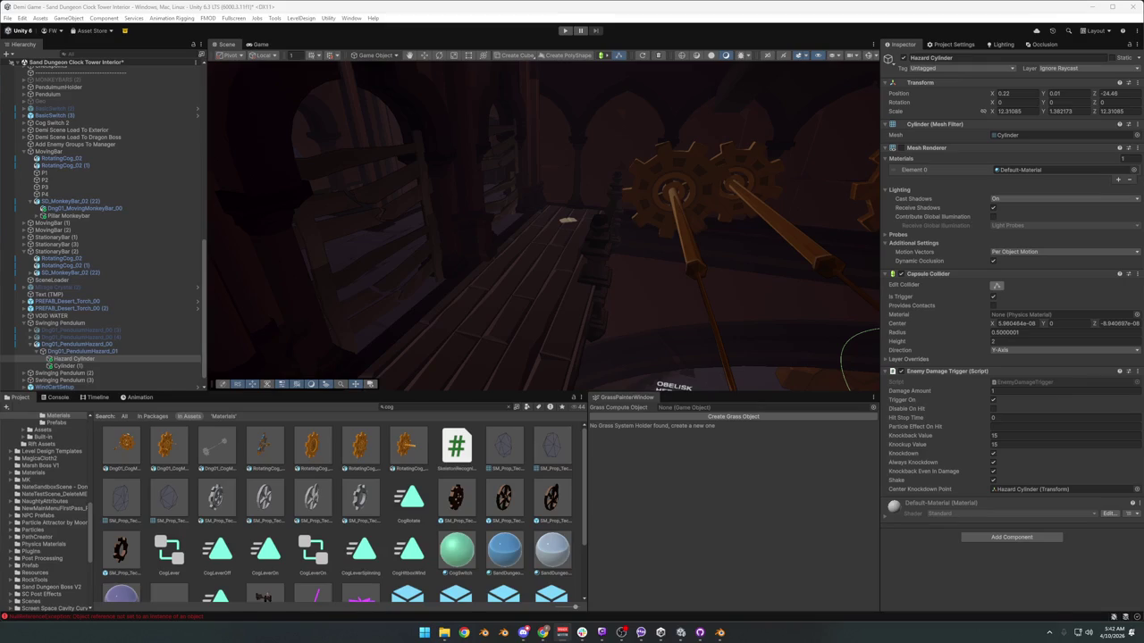
pyautogui.press('f')
pyautogui.moveTo(729, 244)
pyautogui.mouseDown()
pyautogui.moveTo(717, 263)
pyautogui.moveTo(584, 276)
pyautogui.moveTo(656, 271)
pyautogui.moveTo(638, 298)
pyautogui.mouseUp()
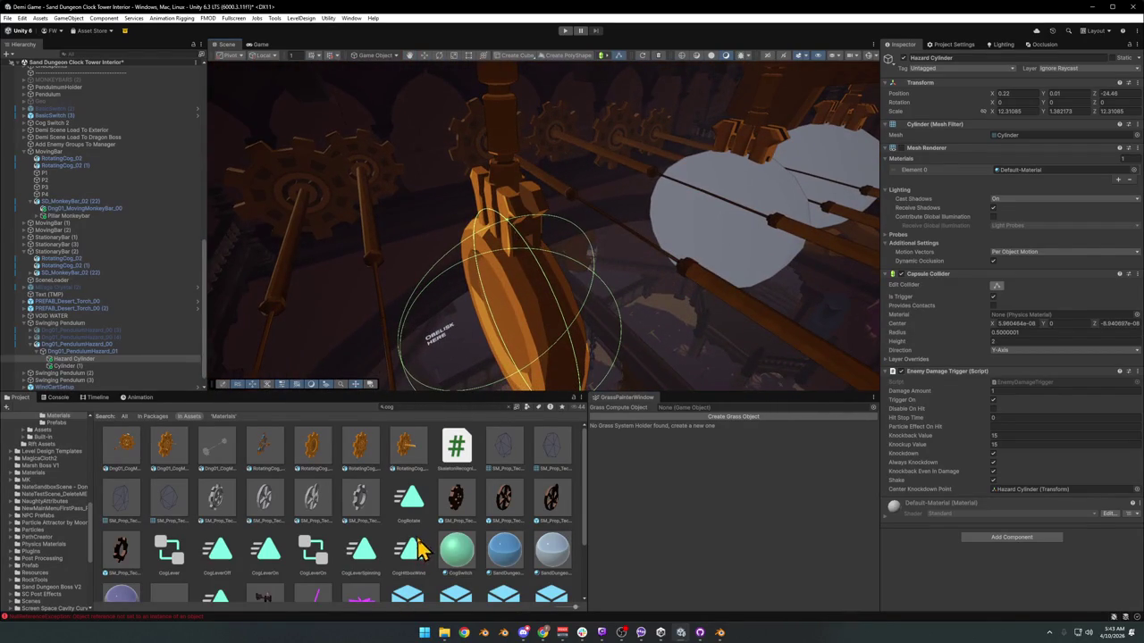
pyautogui.click(506, 312)
pyautogui.moveTo(506, 312)
pyautogui.mouseDown()
pyautogui.moveTo(524, 289)
pyautogui.moveTo(572, 297)
pyautogui.mouseUp()
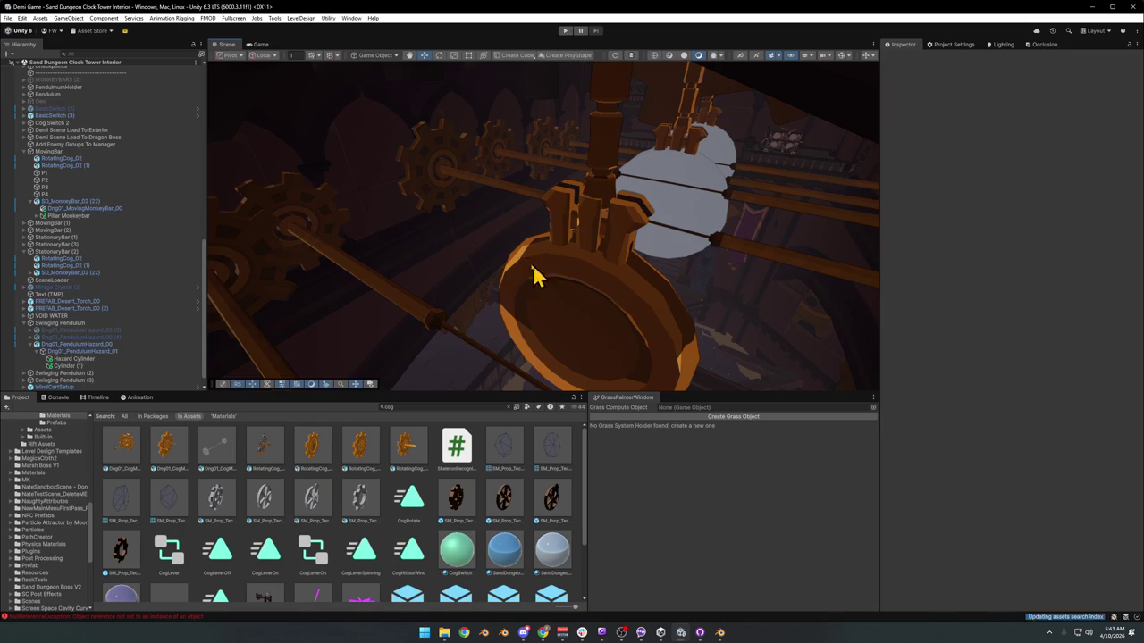
# - Enter Play mode so the clock tower level loads in the Game view
pyautogui.click(564, 31)
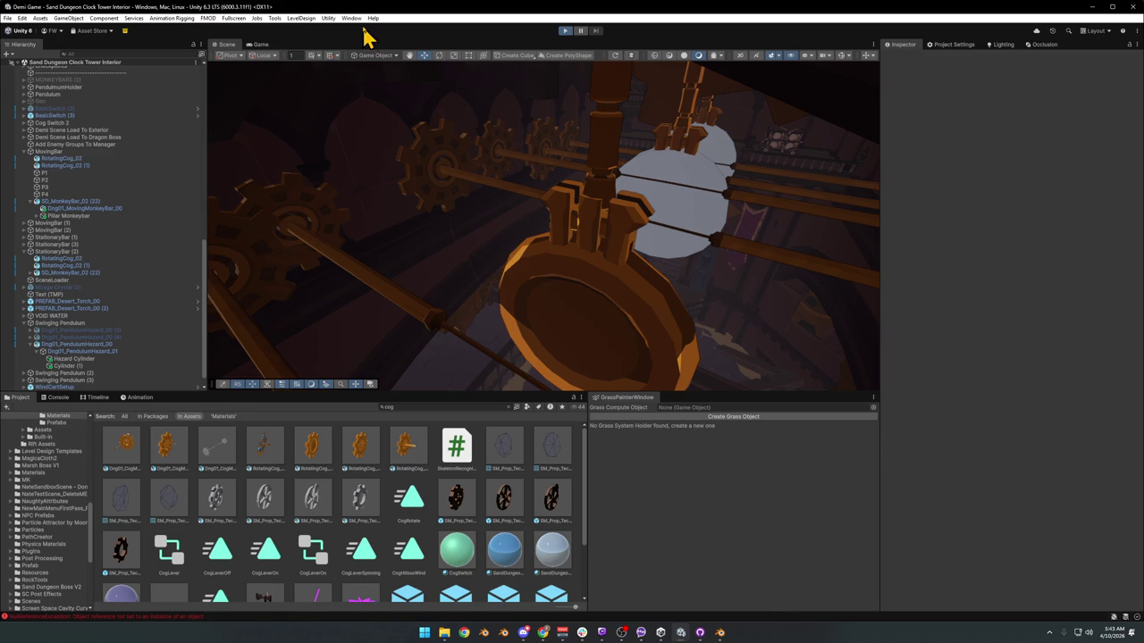
pyautogui.hotkey('ctrl', 'p')
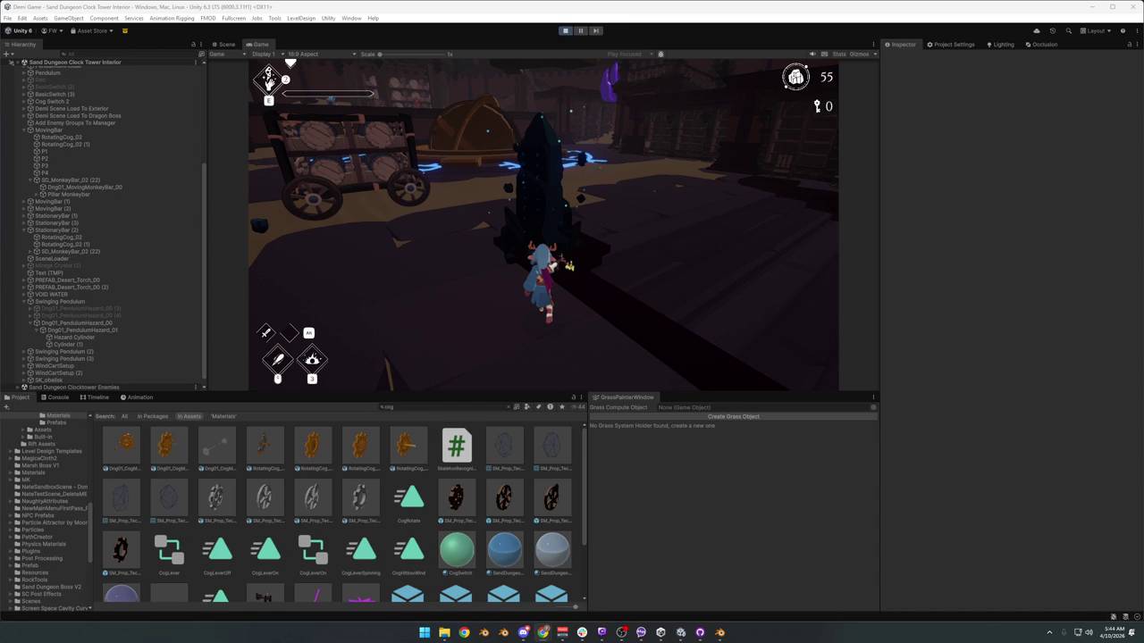
# - Take control of the game, run onto the cog-bar walkway and go fullscreen with F10
pyautogui.click(529, 266)
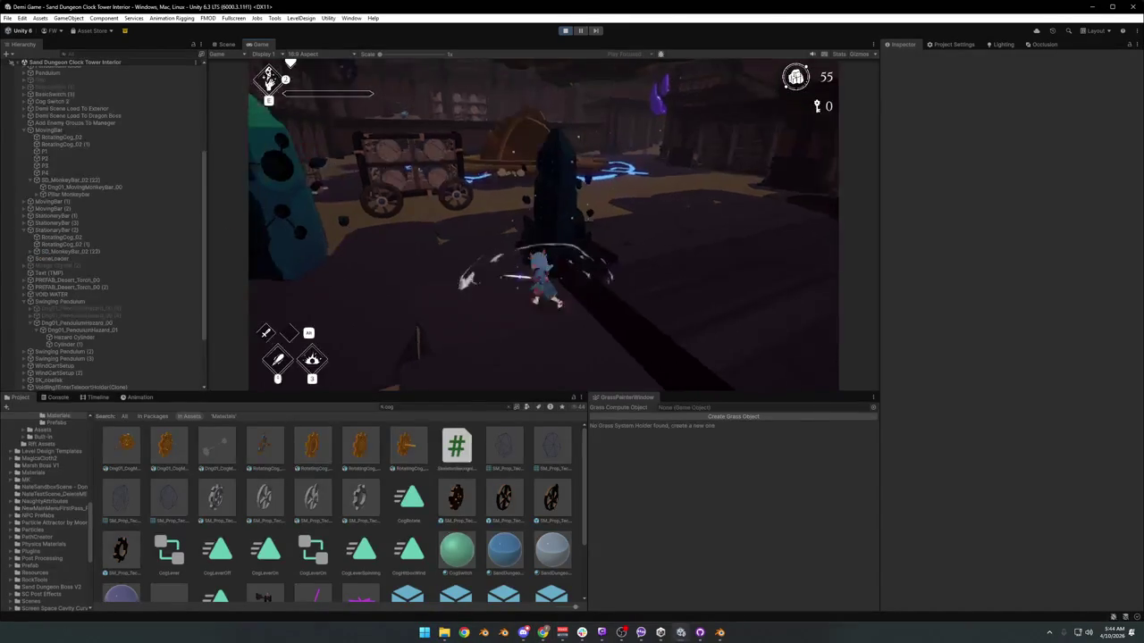
pyautogui.press('w')
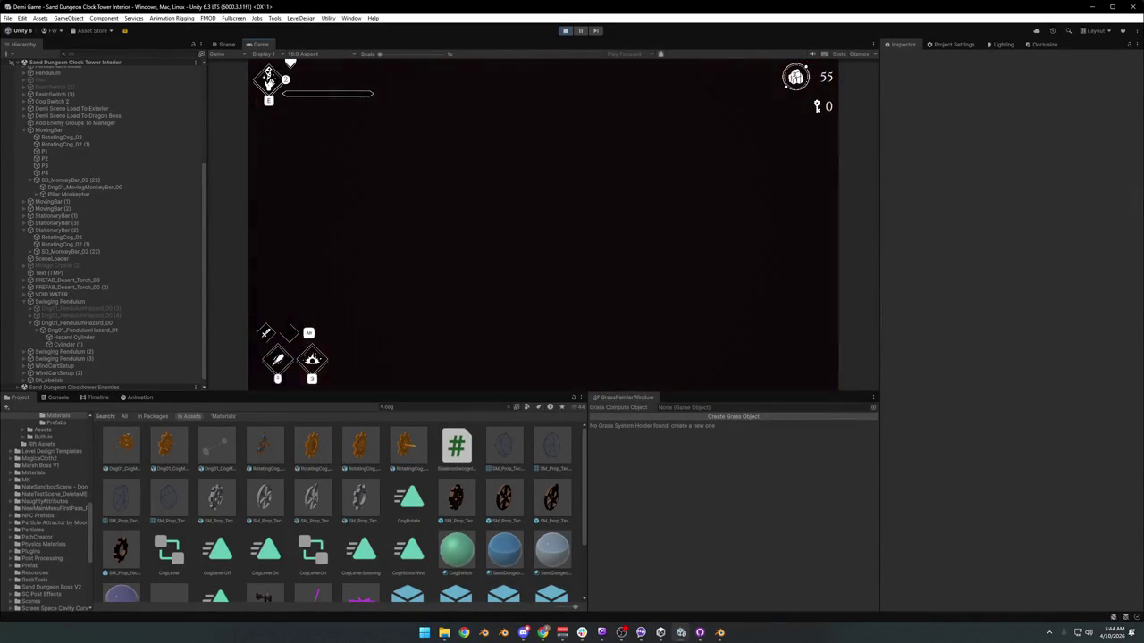
pyautogui.press('w')
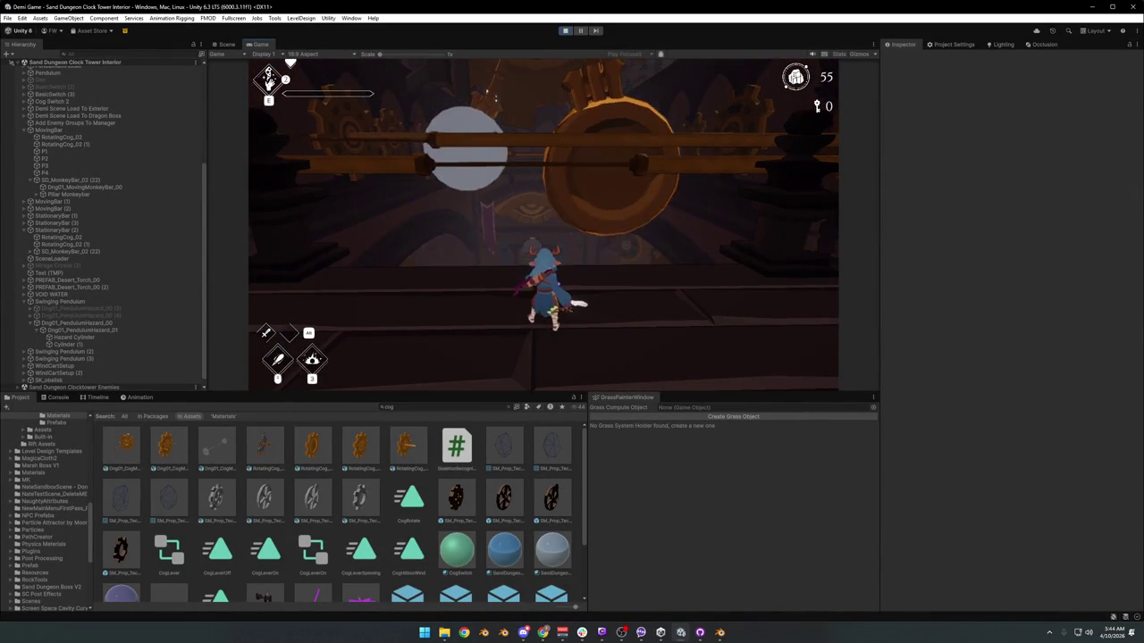
pyautogui.press('F10')
# - Slash, run forward, jump onto a rotating cog bar, then launch off and dash
pyautogui.click(547, 237)
pyautogui.press('w')
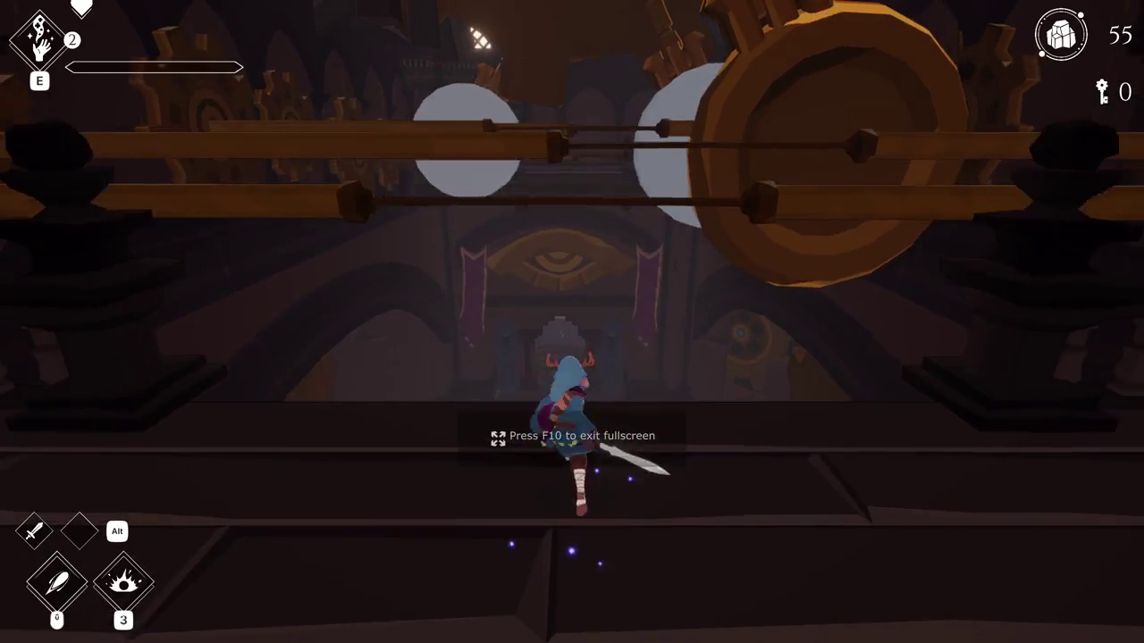
pyautogui.press('space')
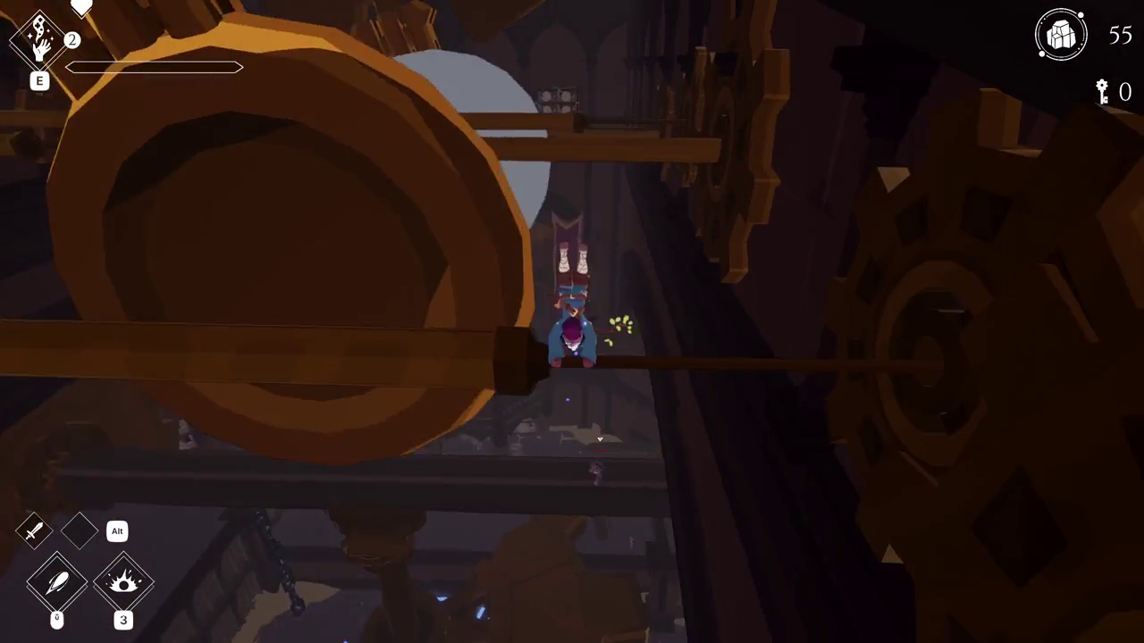
pyautogui.press('space')
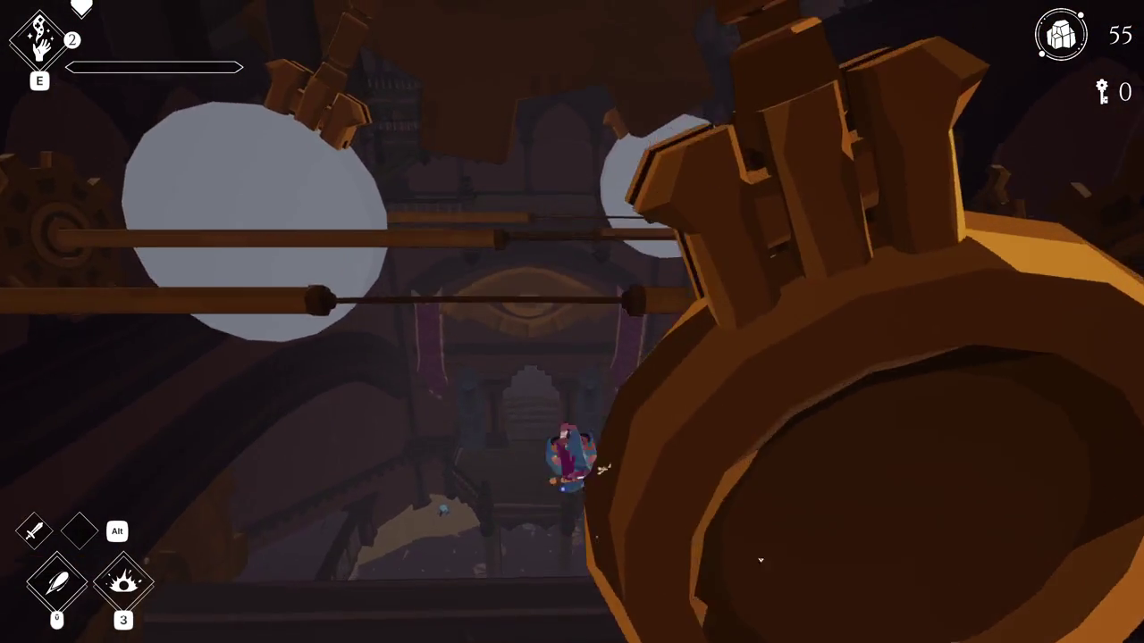
pyautogui.press('shift')
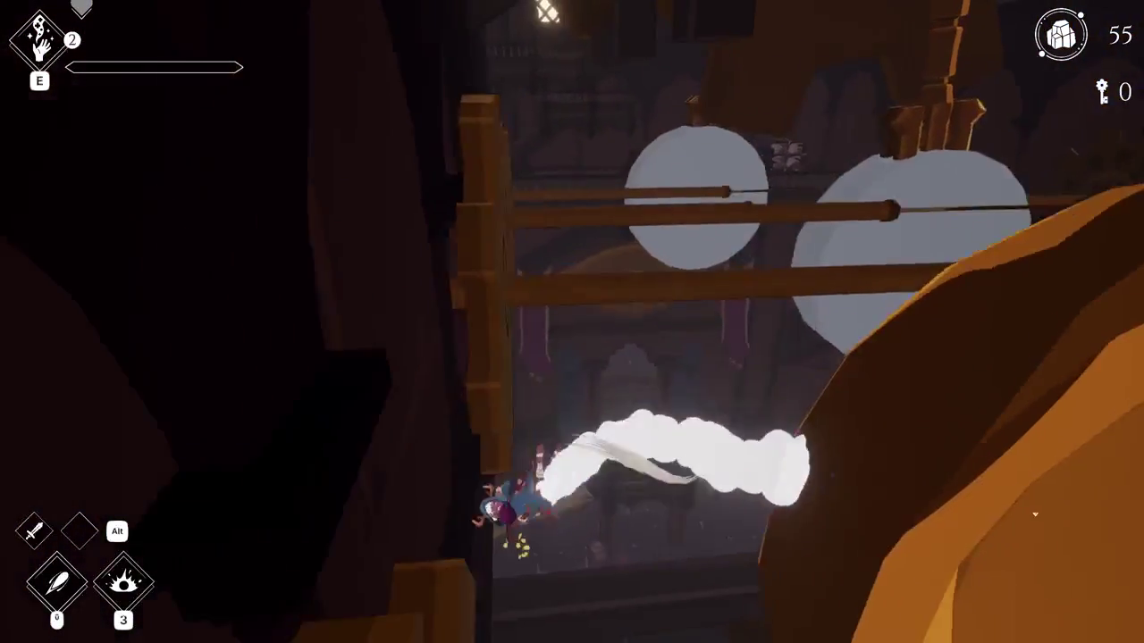
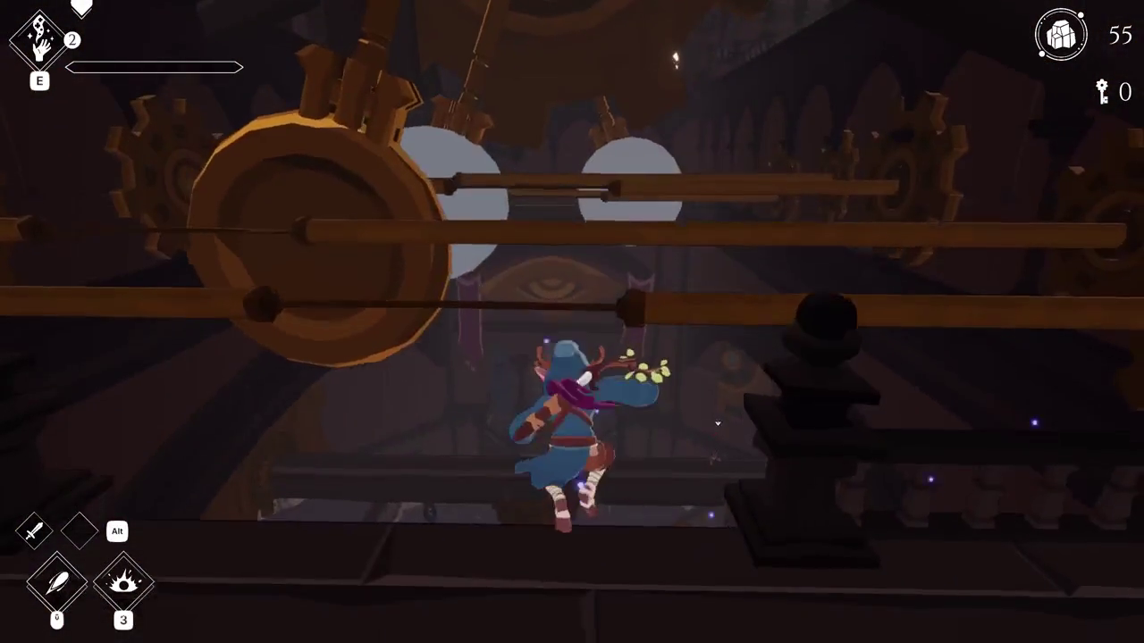
# - Run onto the beam, climb onto the shaft, drop past the pendulum, then pause
pyautogui.press('w')
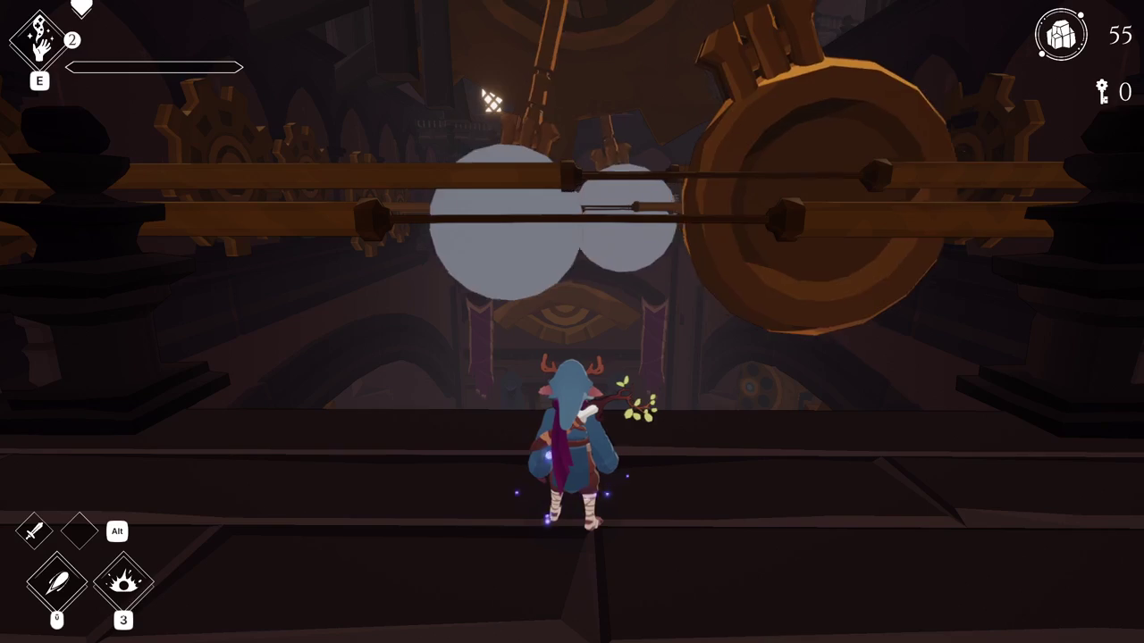
pyautogui.press('space')
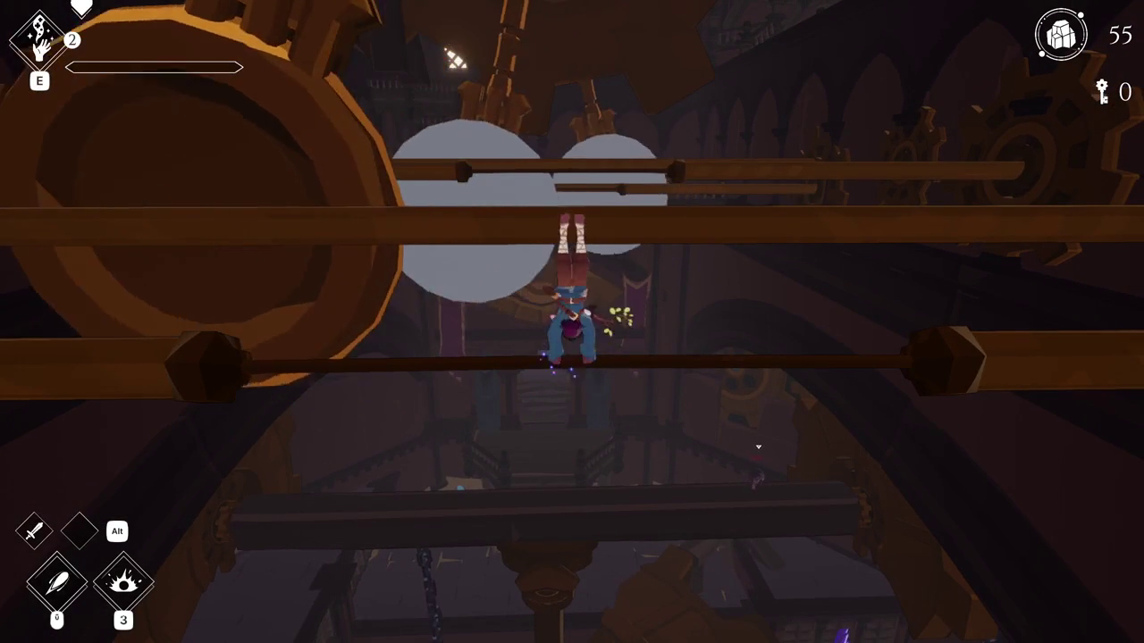
pyautogui.press('space')
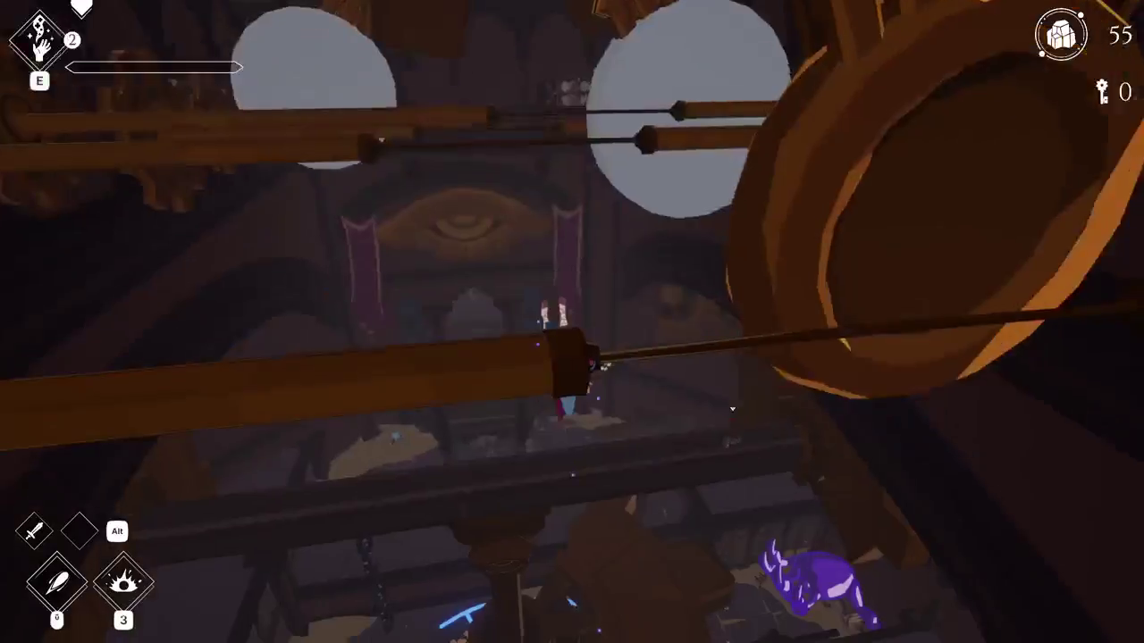
pyautogui.press('space')
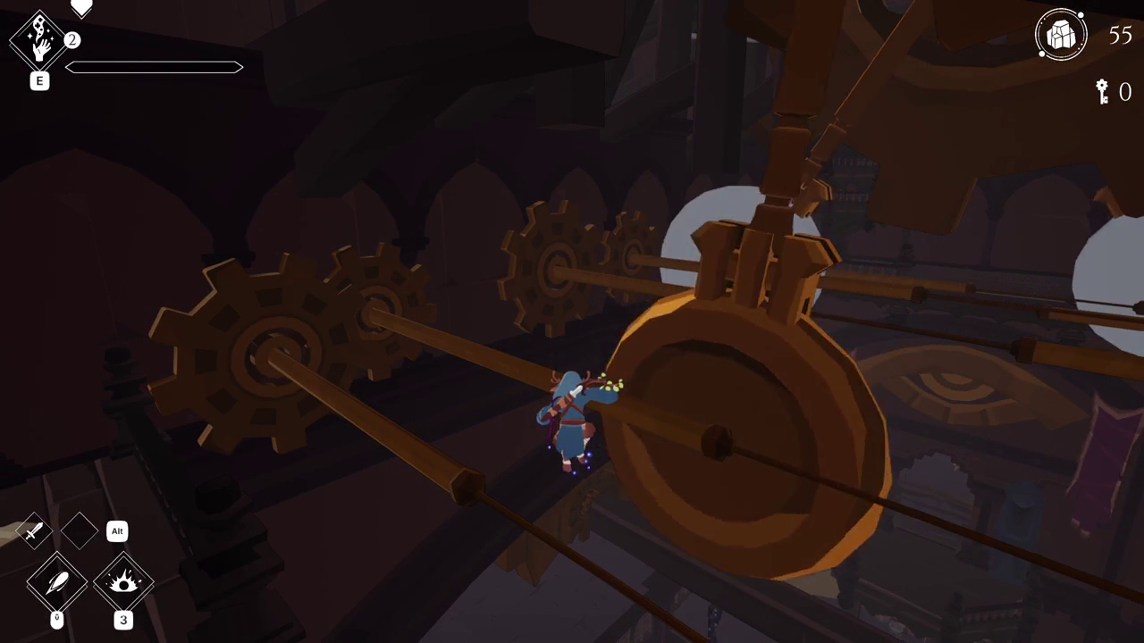
pyautogui.press('Escape')
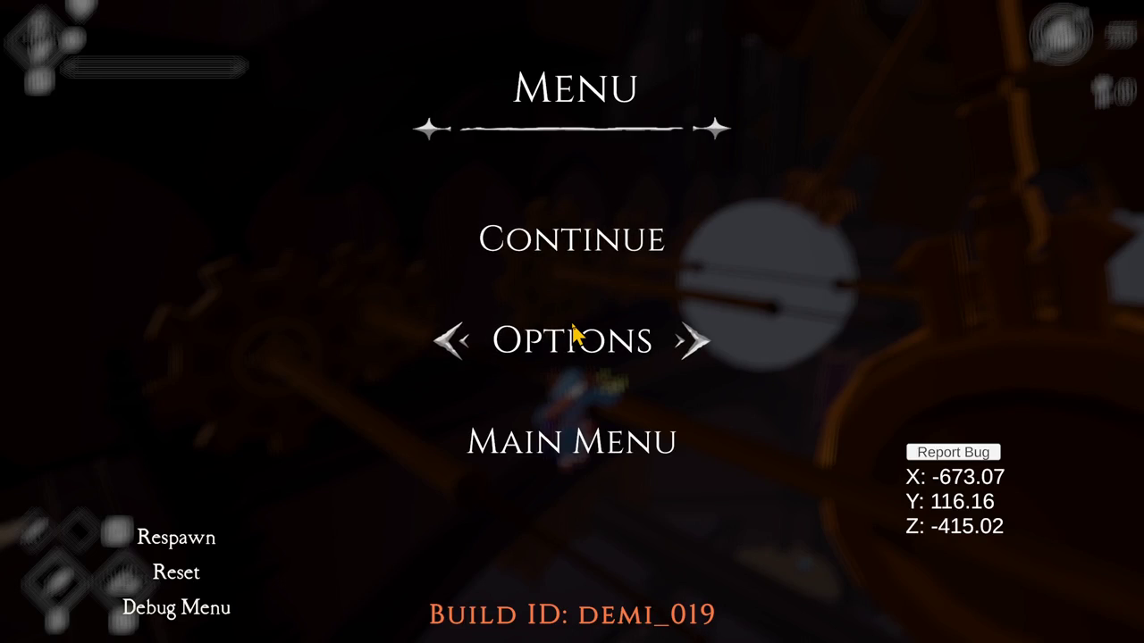
# - Leave fullscreen, stop Play mode, and orbit the Scene view toward the pendulum disc
pyautogui.press('F11')
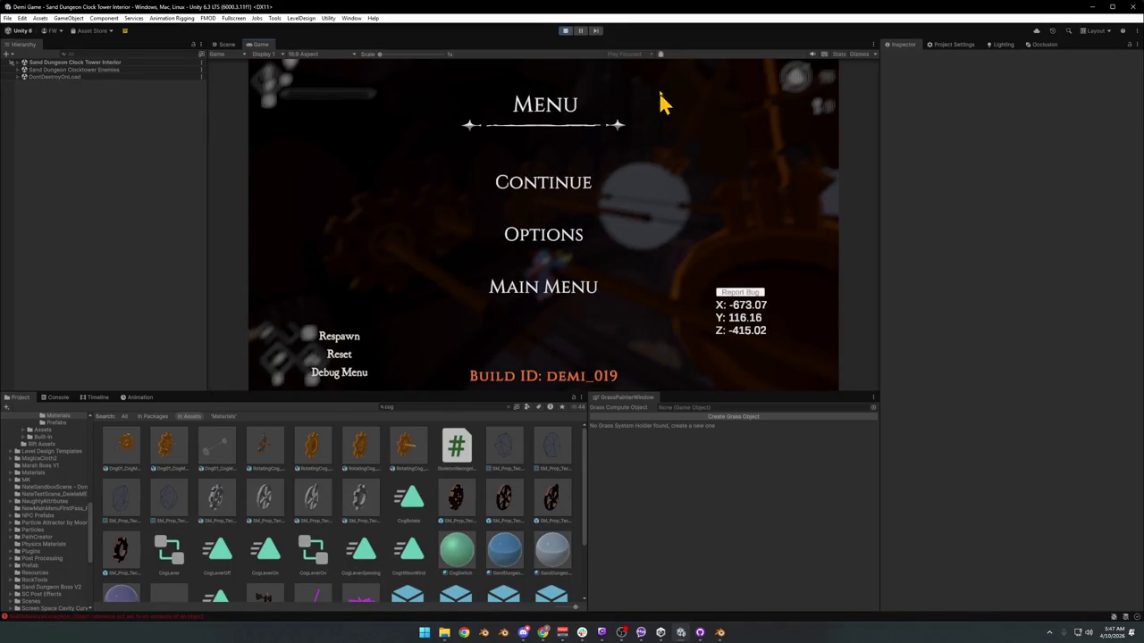
pyautogui.click(565, 31)
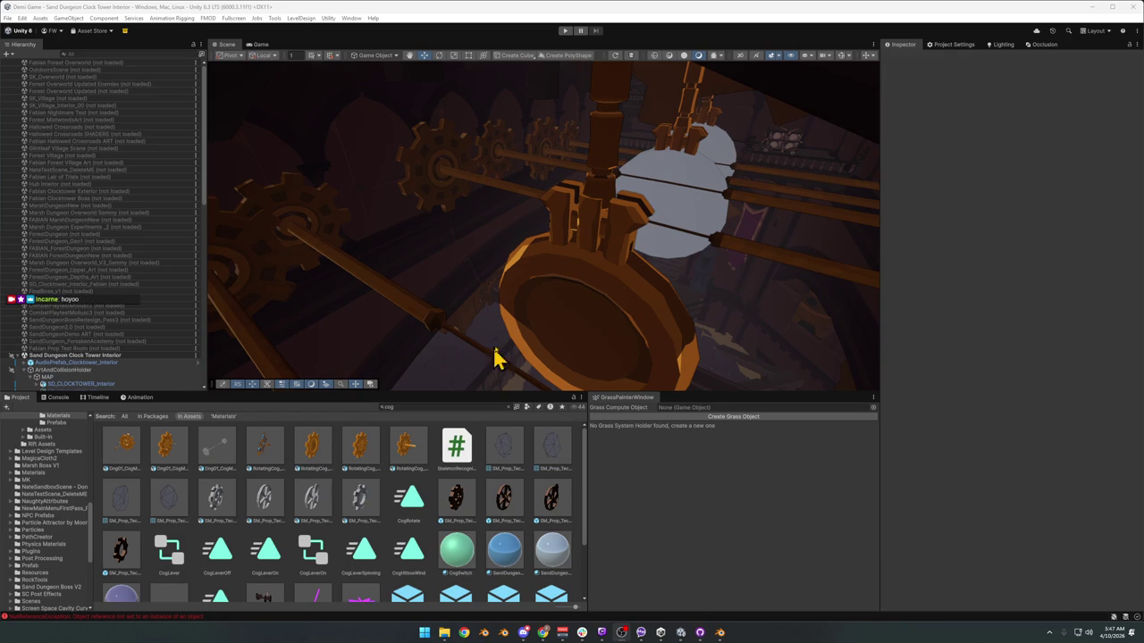
pyautogui.moveTo(702, 242)
pyautogui.mouseDown()
pyautogui.moveTo(707, 209)
pyautogui.moveTo(684, 199)
pyautogui.moveTo(669, 220)
pyautogui.moveTo(608, 241)
pyautogui.mouseUp()
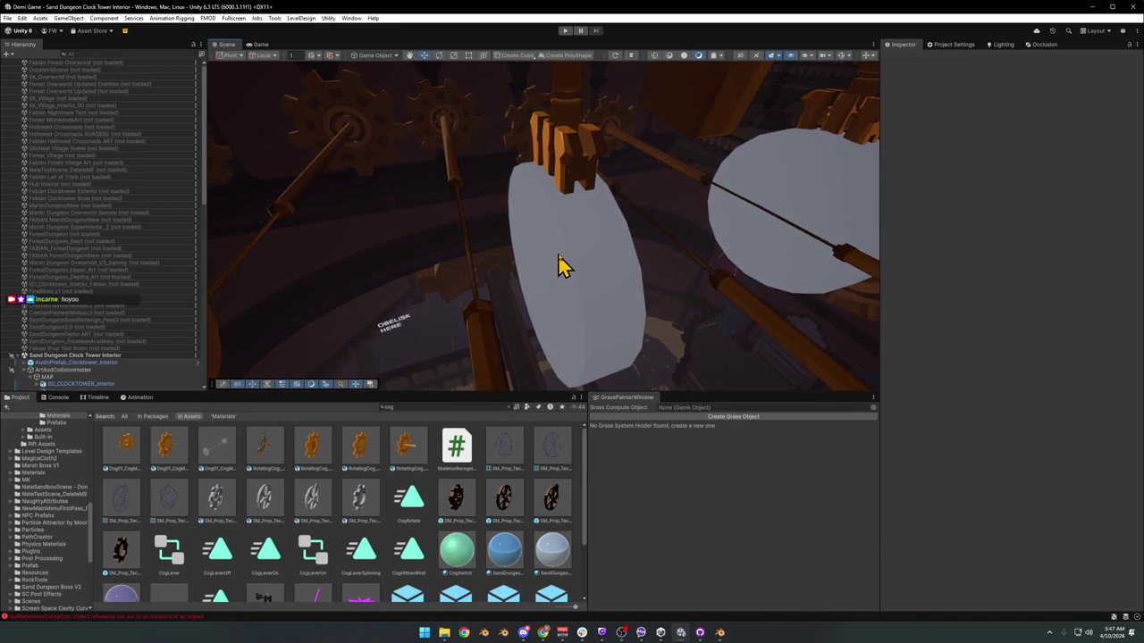
# - Select the pendulum's Hazard Cylinder disc in the Scene view
pyautogui.click(565, 268)
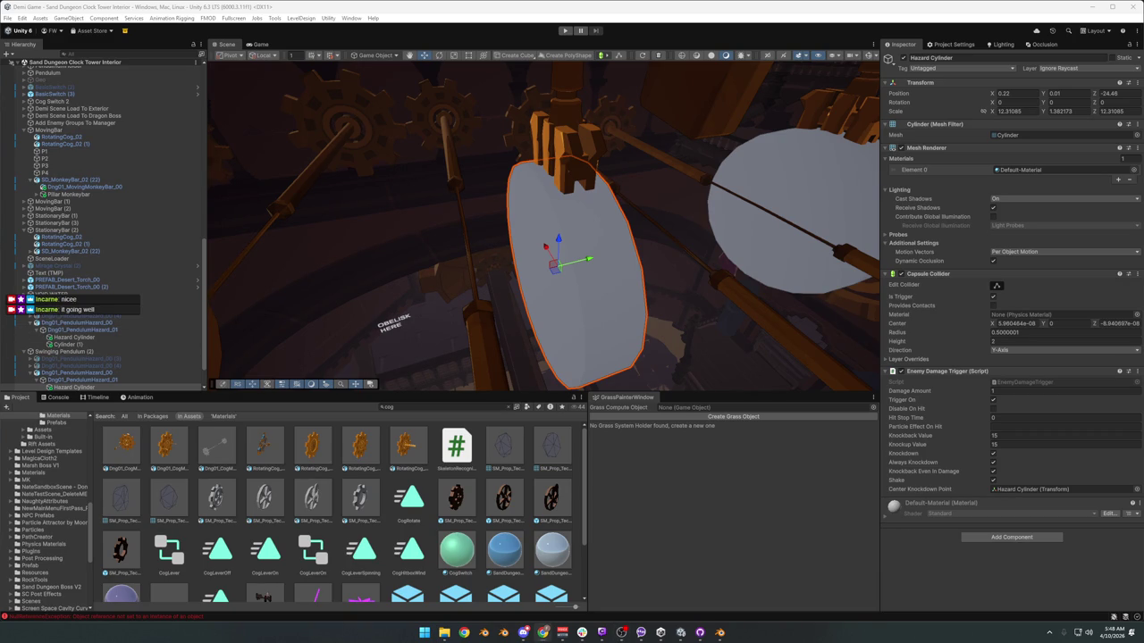
# - Add a Mesh Collider to the Hazard Cylinder through an Add Component search for 'mesh'
pyautogui.click(1011, 537)
pyautogui.write('meshfi')
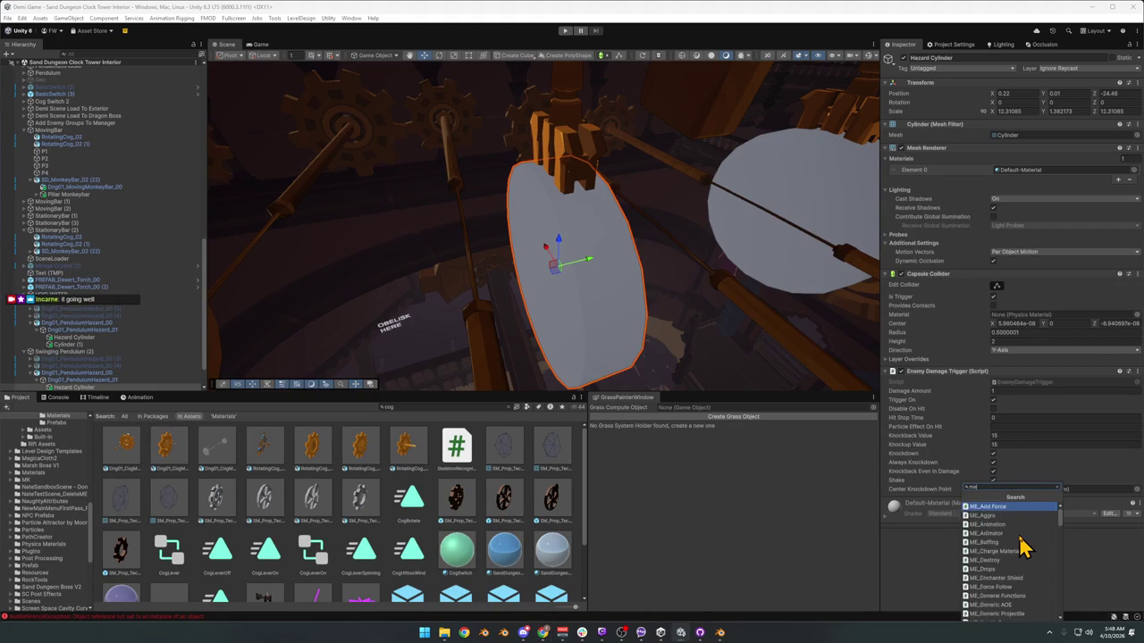
pyautogui.press('BackSpace')
pyautogui.press('BackSpace')
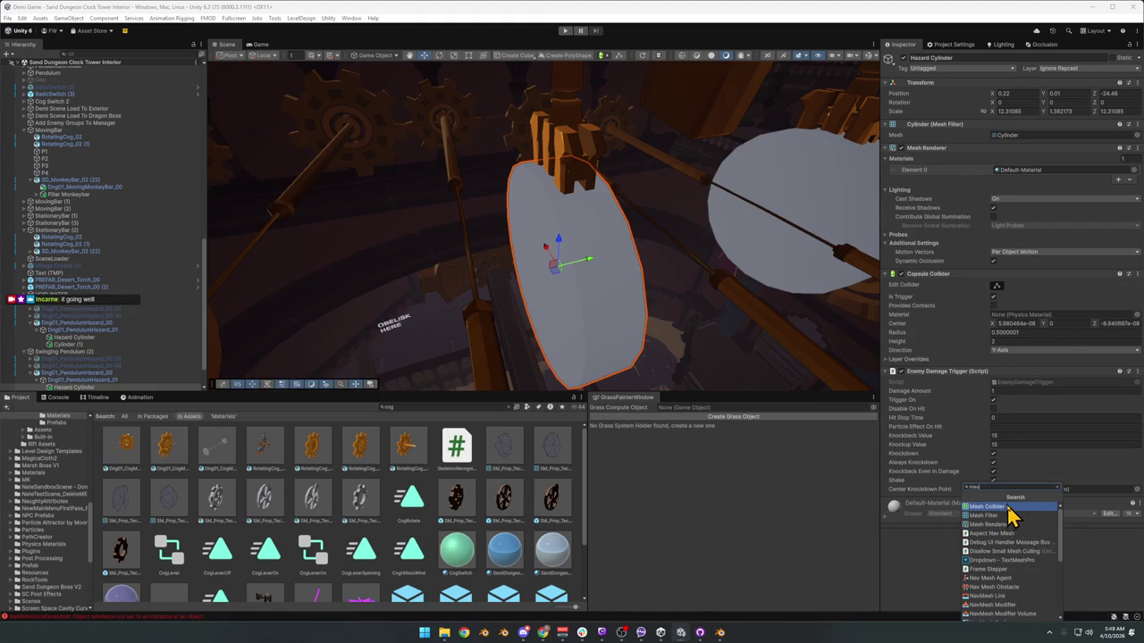
pyautogui.click(987, 507)
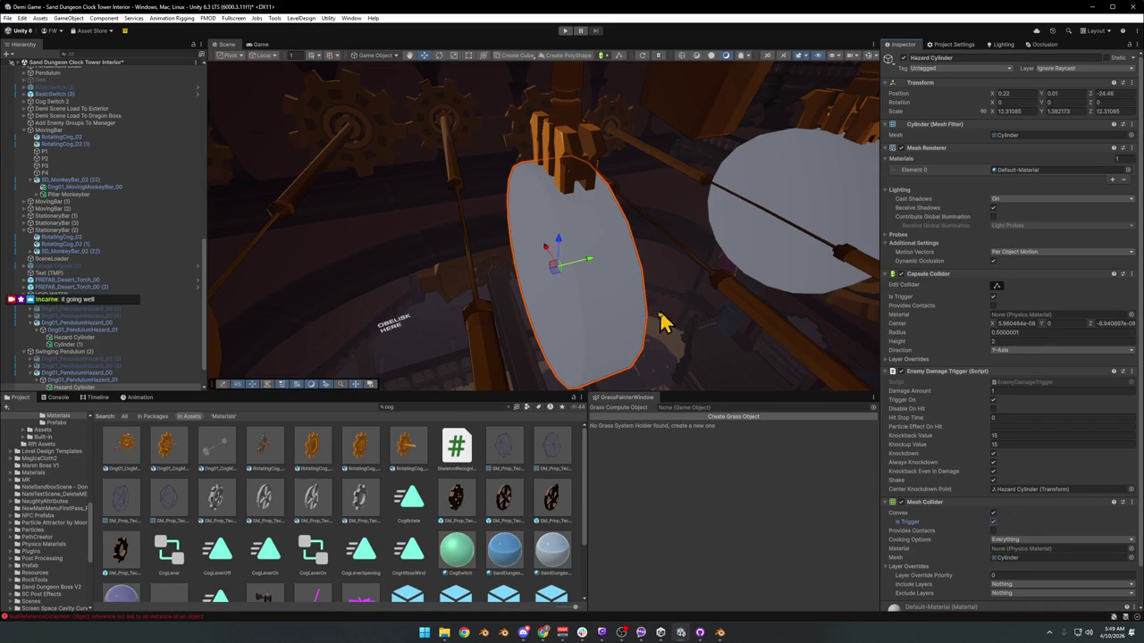
pyautogui.rightClick(949, 276)
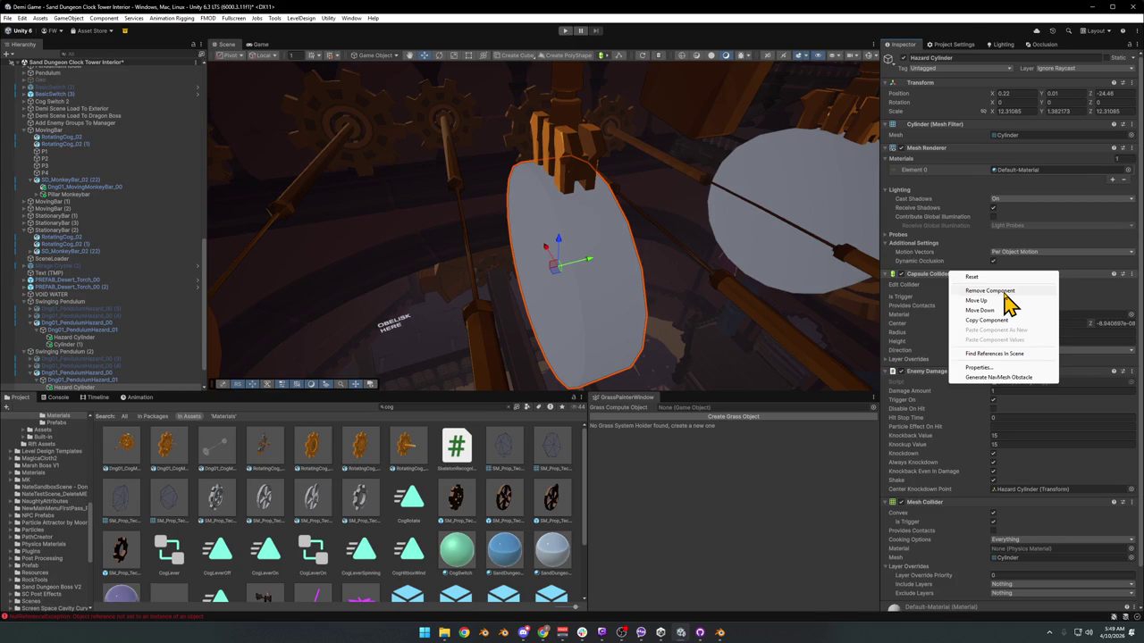
# - Remove the Capsule Collider and disable the Mesh Renderer to hide the grey cylinder
pyautogui.click(1003, 291)
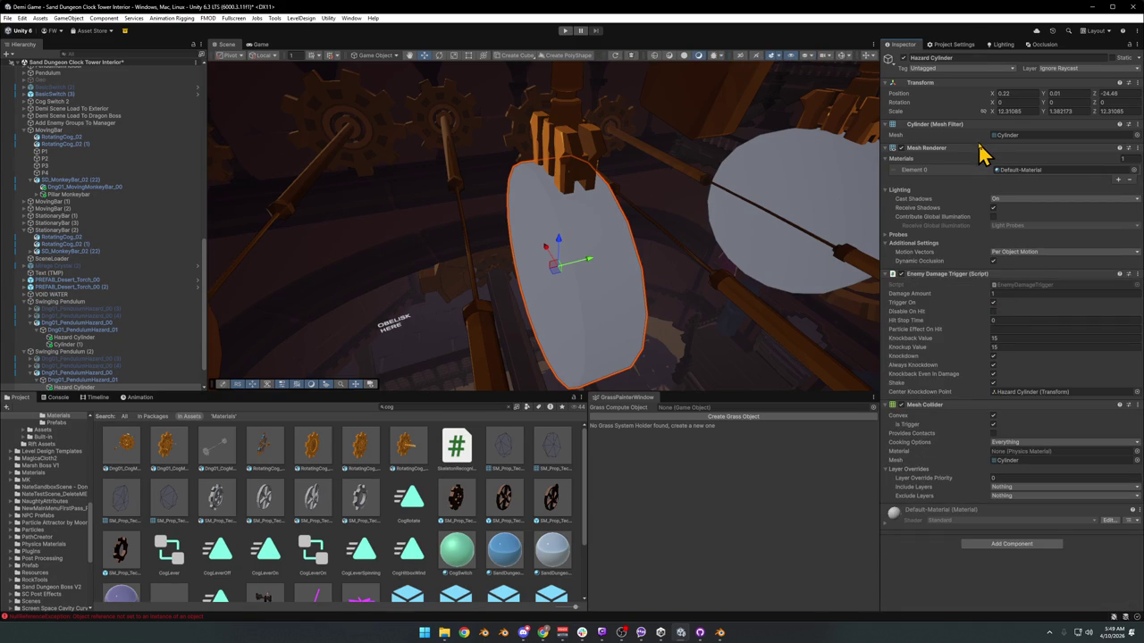
pyautogui.click(902, 149)
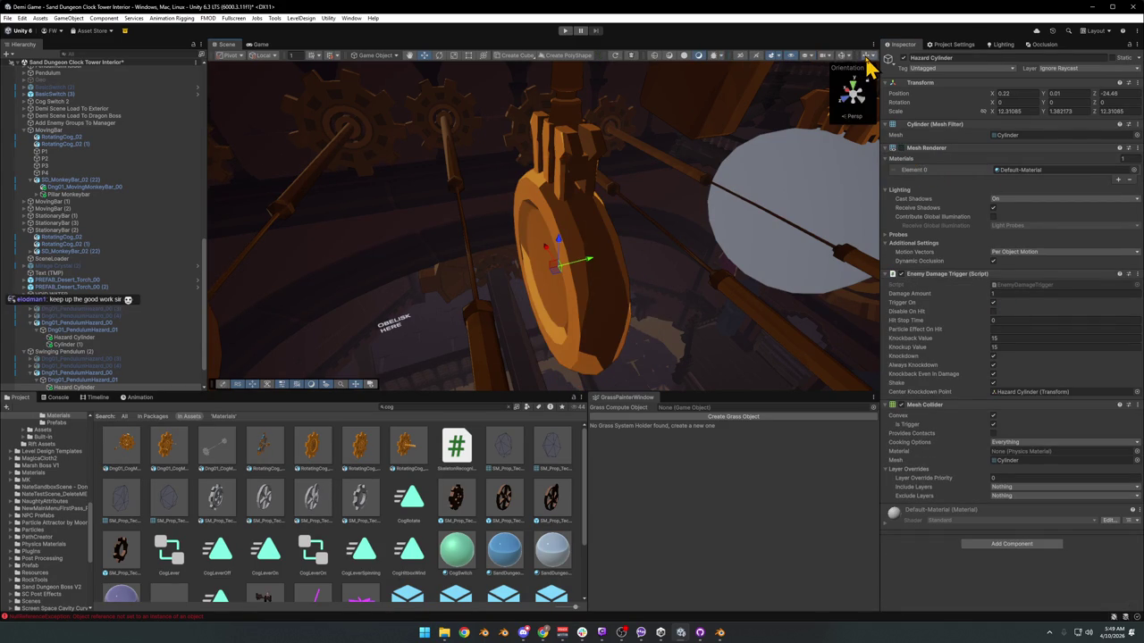
pyautogui.click(840, 55)
pyautogui.moveTo(705, 226)
pyautogui.mouseDown()
pyautogui.moveTo(830, 120)
pyautogui.moveTo(738, 191)
pyautogui.moveTo(779, 204)
pyautogui.moveTo(671, 153)
pyautogui.moveTo(738, 166)
pyautogui.mouseUp()
pyautogui.click(844, 59)
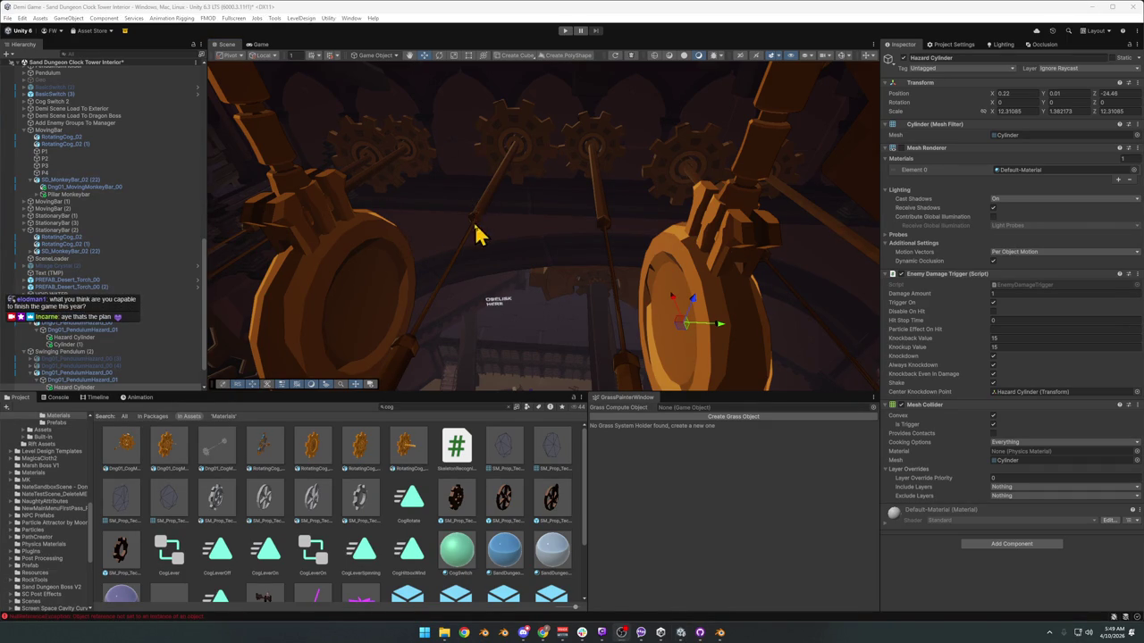
# - Start Play mode and switch to the Game view to control the character
pyautogui.click(565, 31)
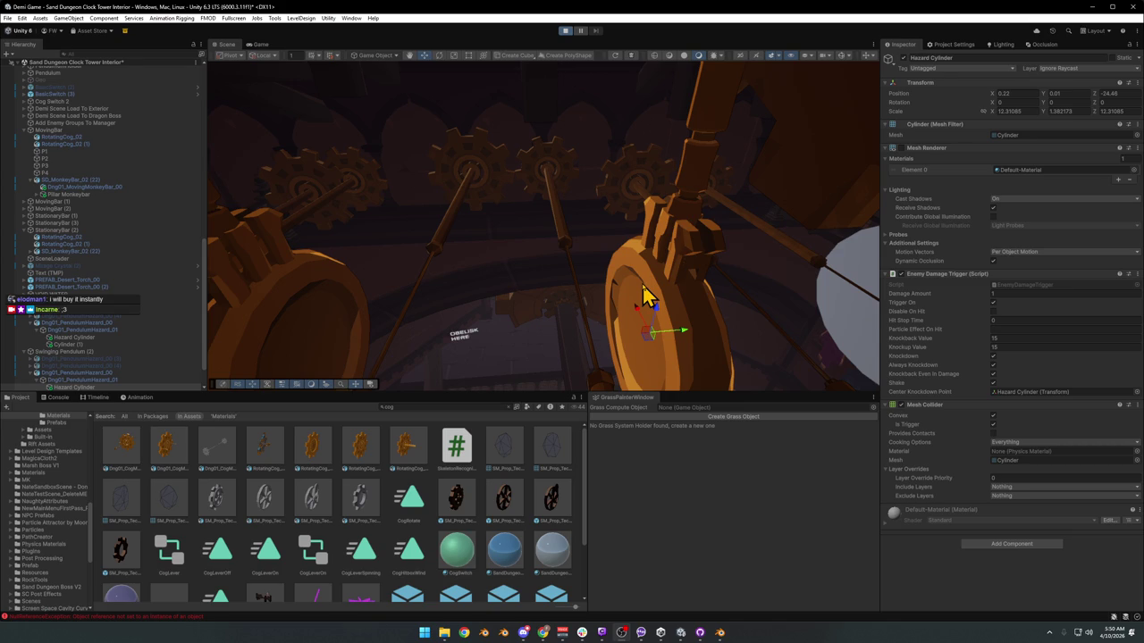
pyautogui.hotkey('ctrl', '2')
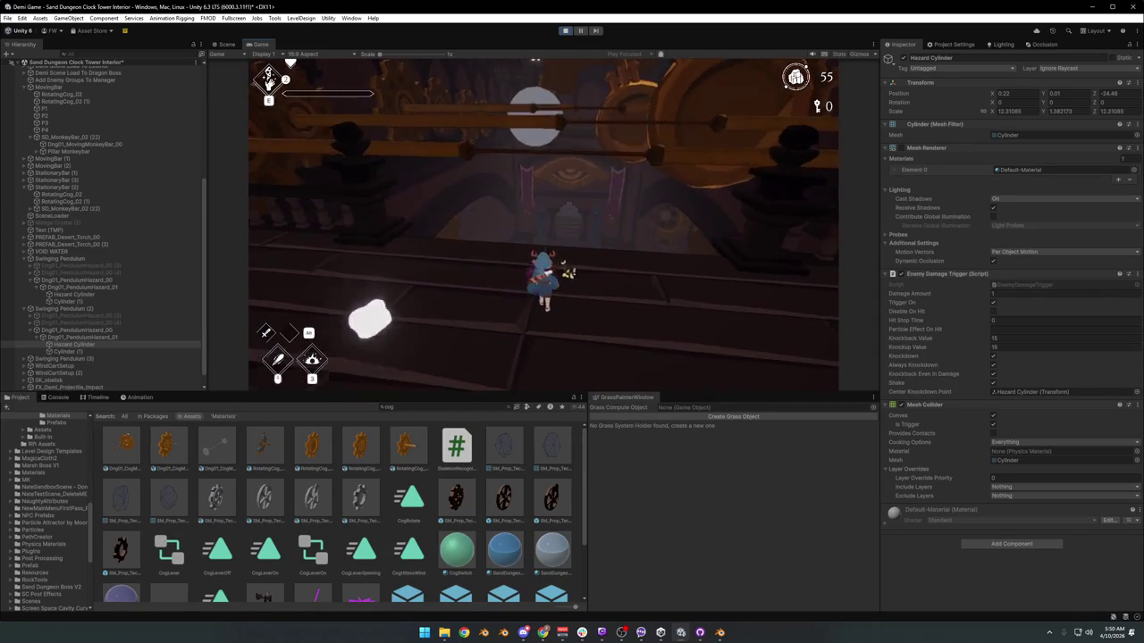
# - Make the Game view fullscreen and drop the character onto the lower walkway
pyautogui.press('F10')
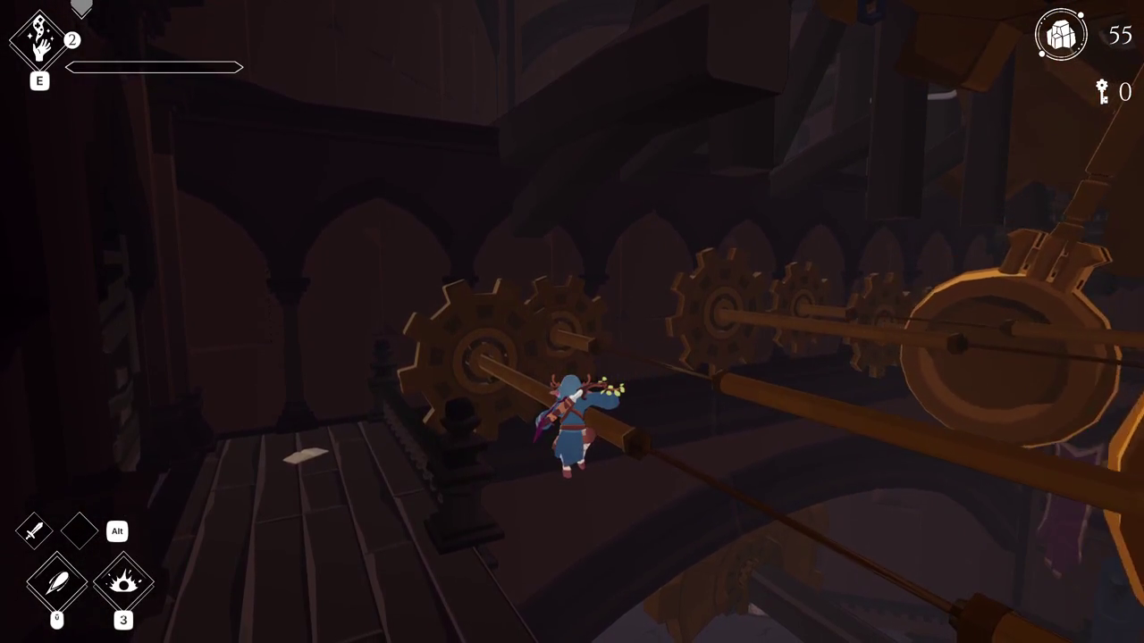
pyautogui.press('space')
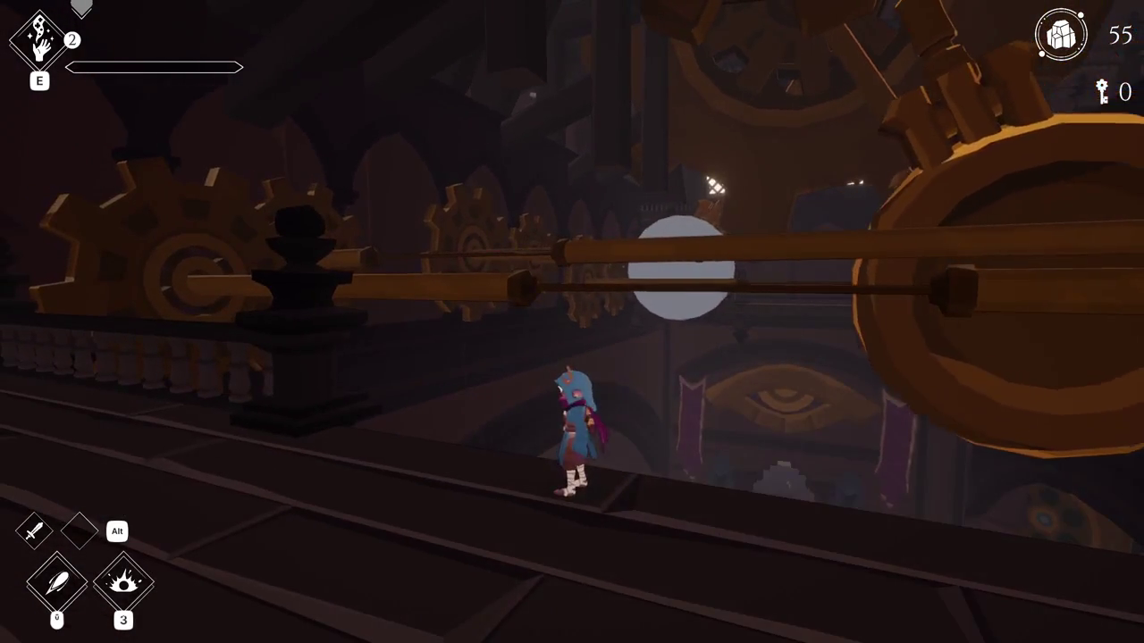
# - Jump between the beam, diagonal poles and horizontal rod past the swinging pendulums
pyautogui.press('w')
pyautogui.press('space')
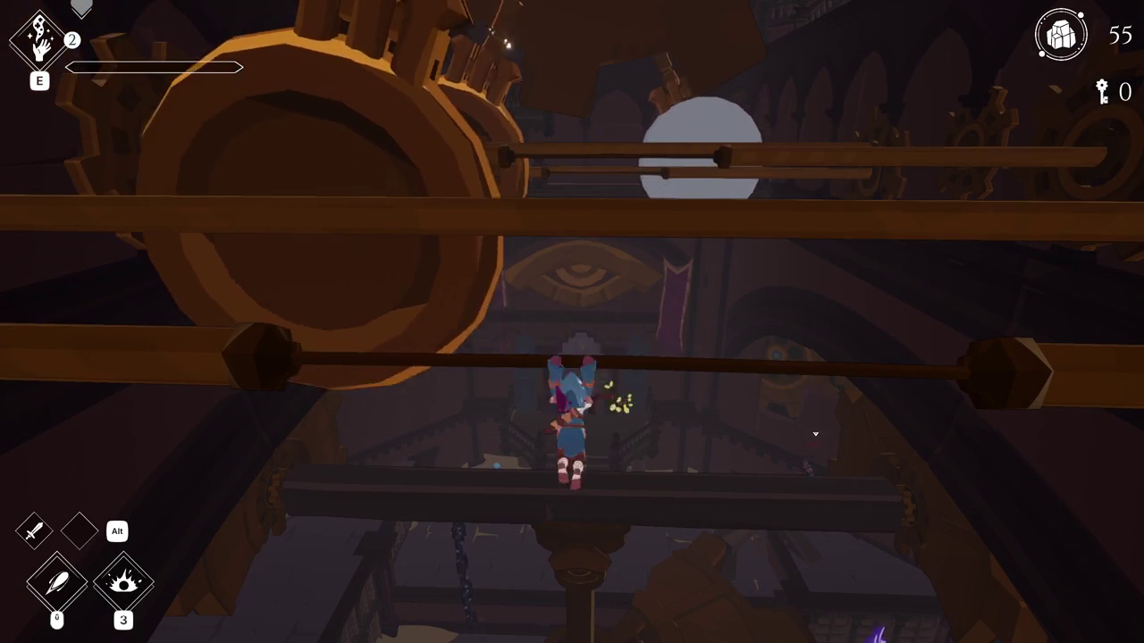
pyautogui.press('space')
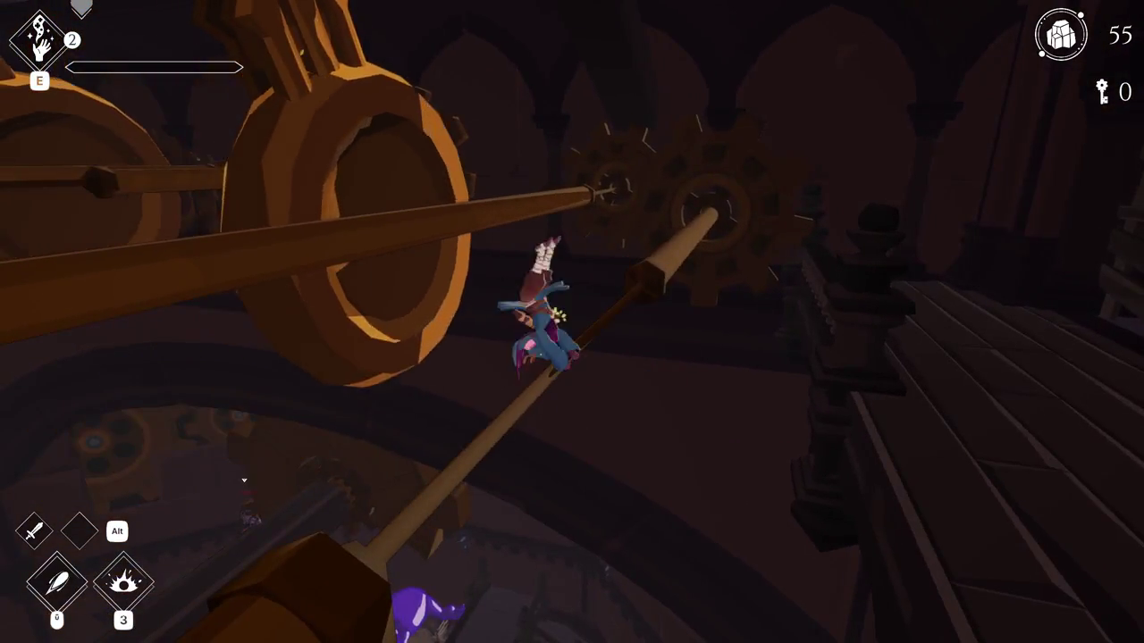
pyautogui.press('space')
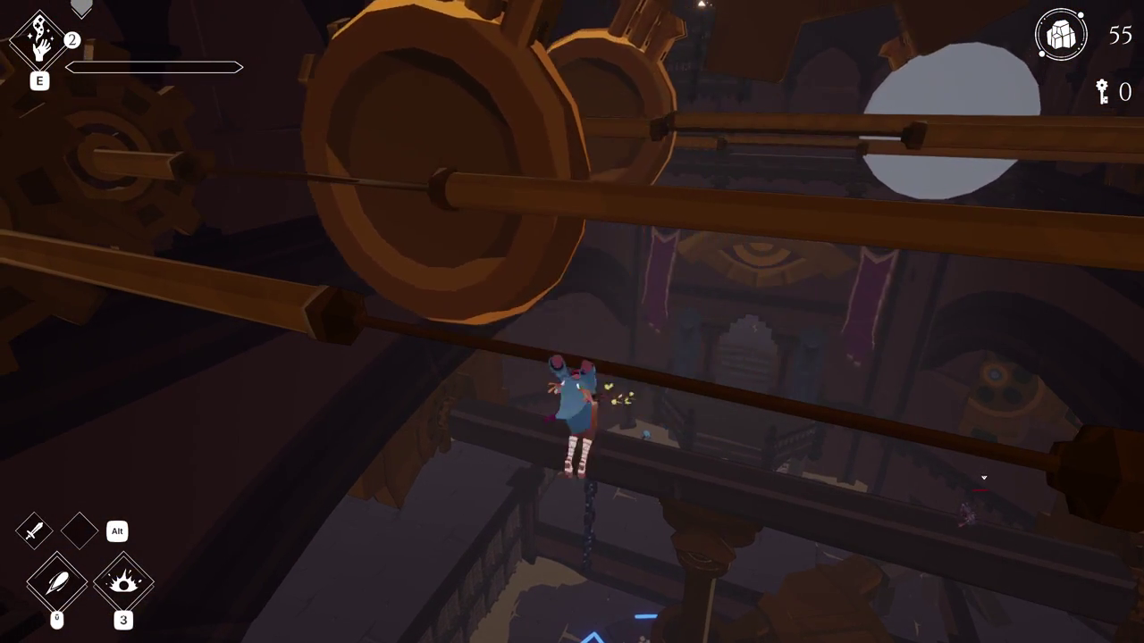
pyautogui.press('space')
pyautogui.press('space')
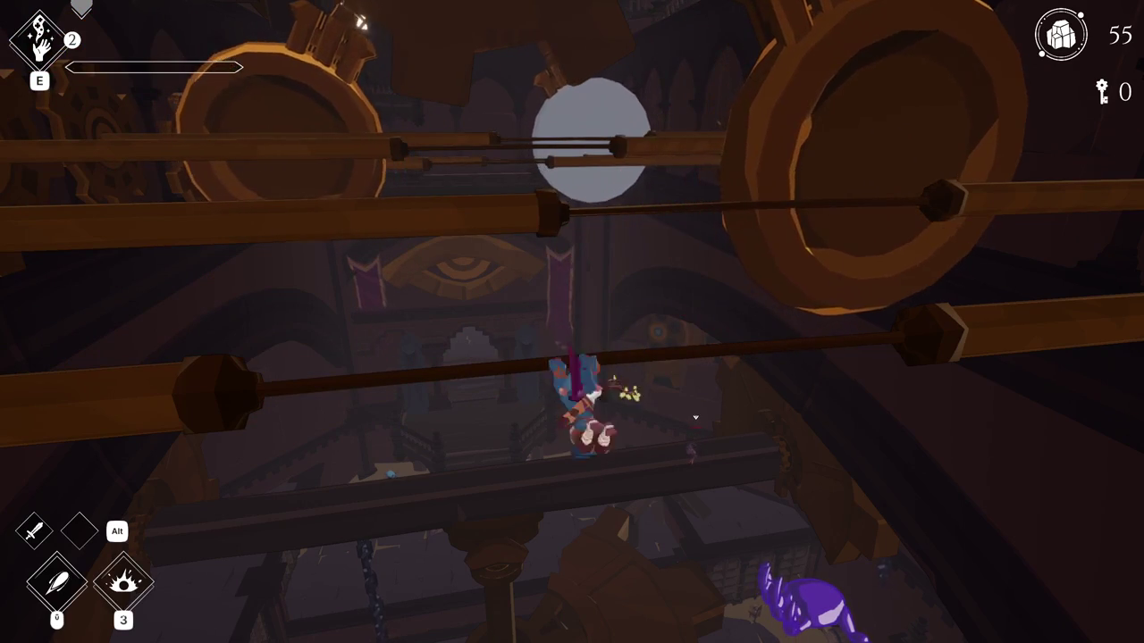
pyautogui.press('space')
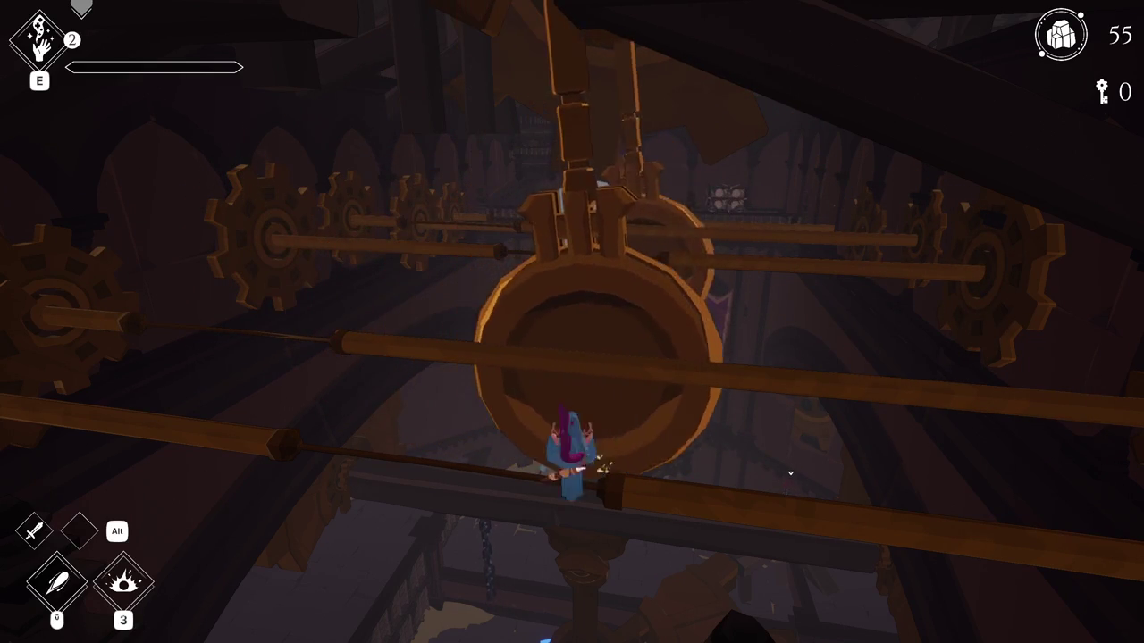
# - Drop to the balustraded walkway, run to the OBELISK HERE platform, then pause
pyautogui.press('w')
pyautogui.press('w')
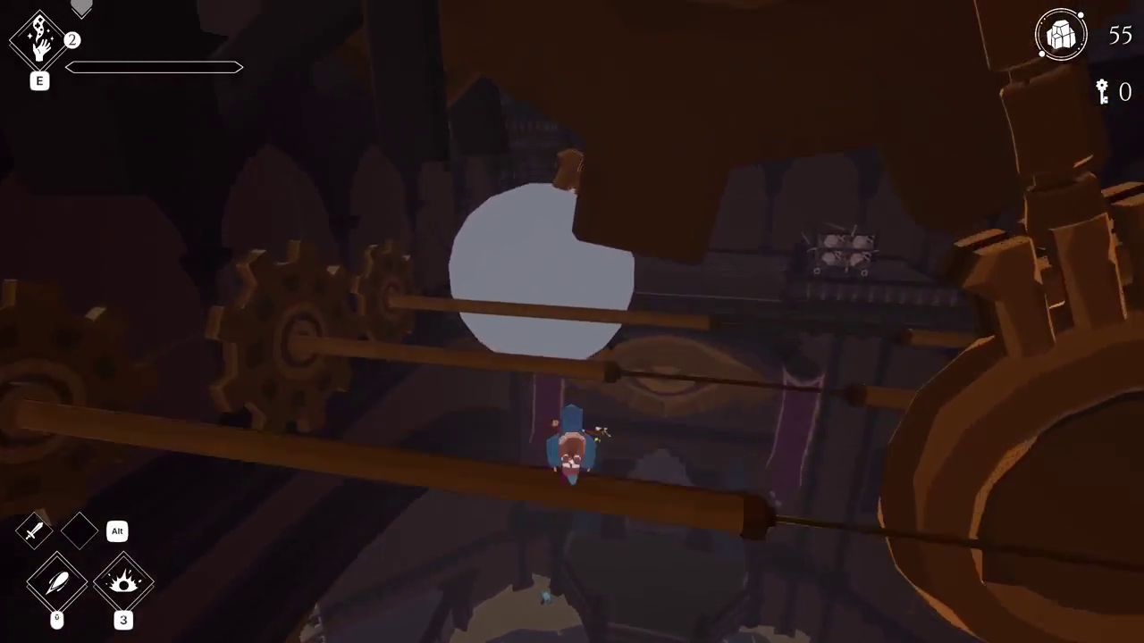
pyautogui.press('w')
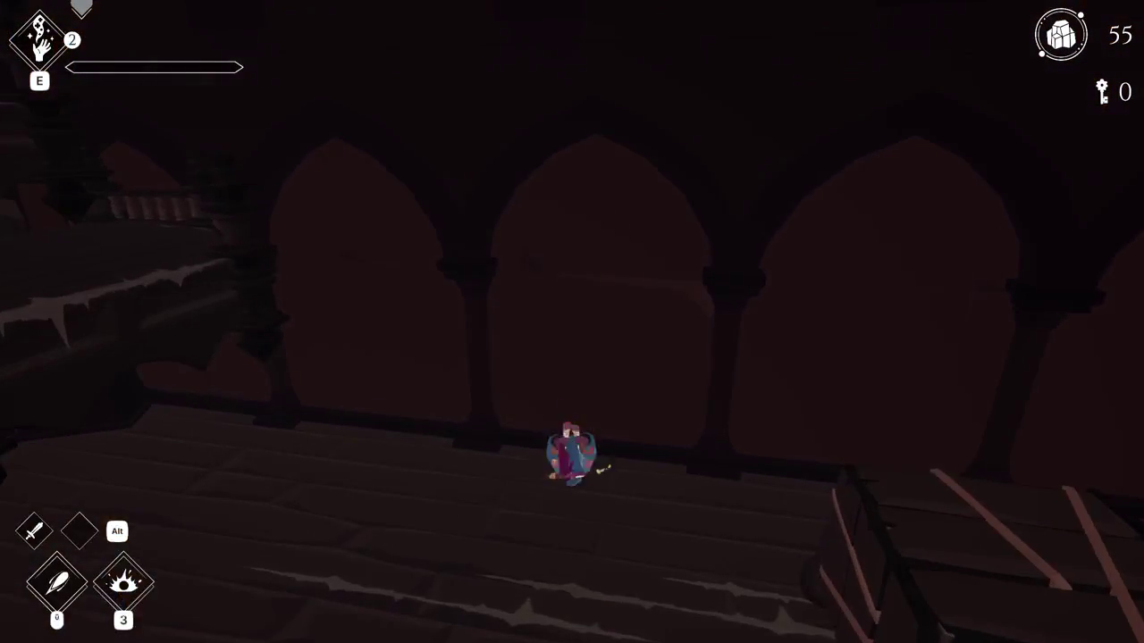
pyautogui.press('w')
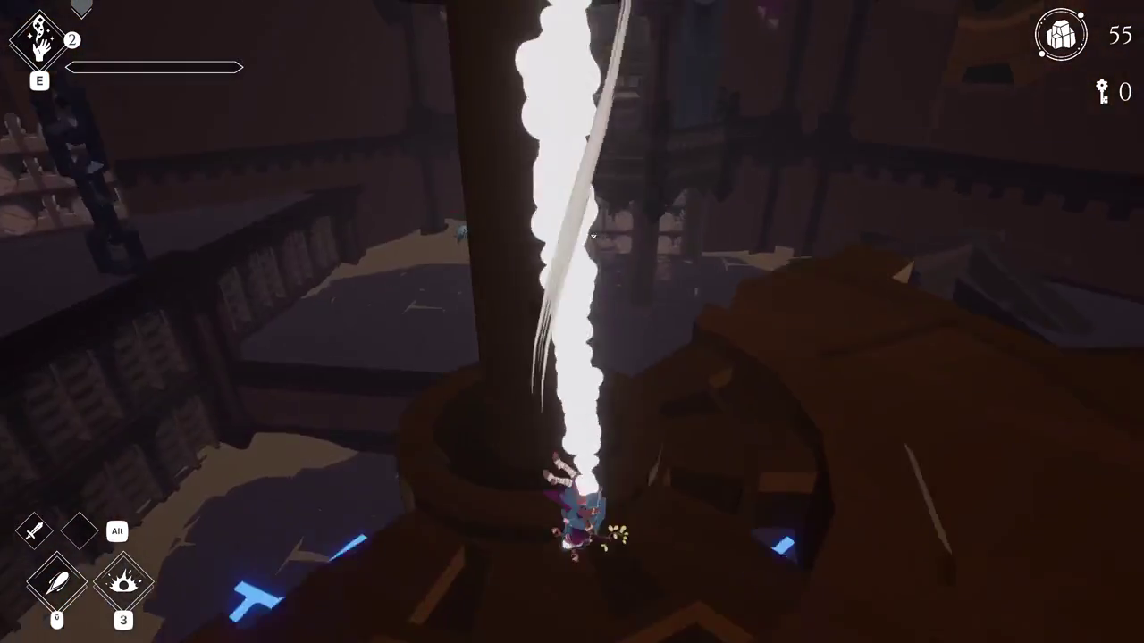
pyautogui.press('w')
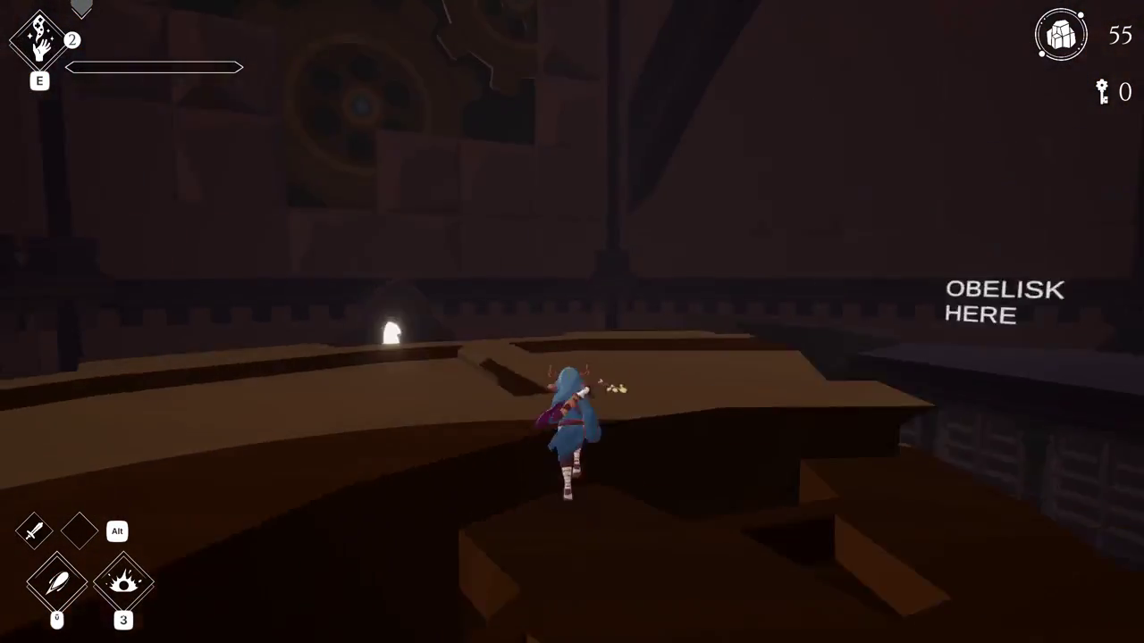
pyautogui.press('Escape')
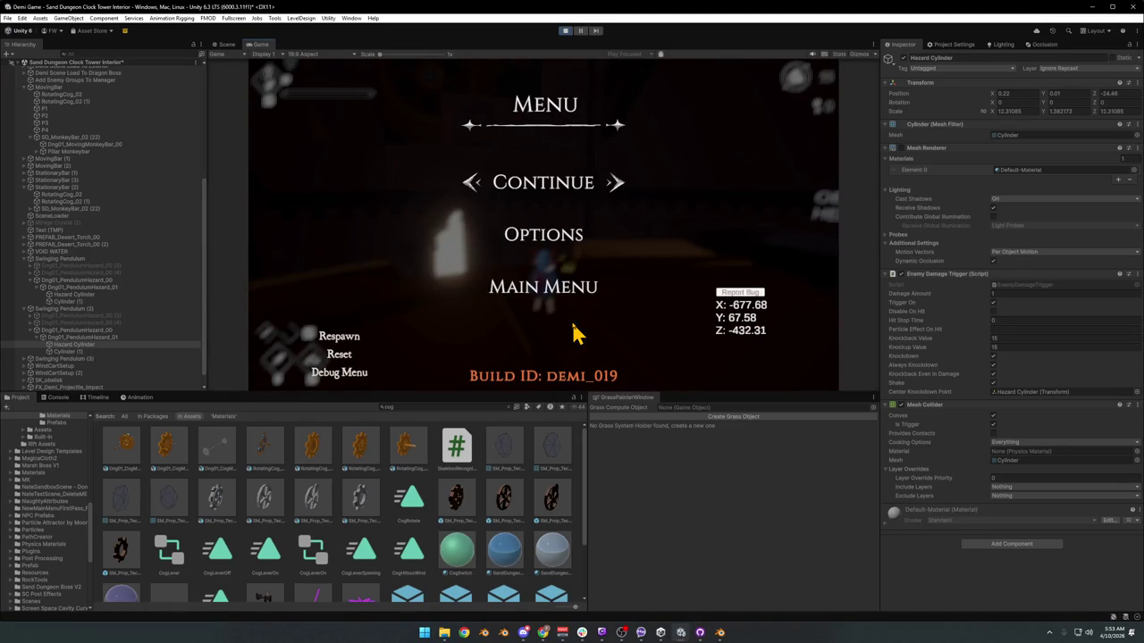
# - Stop the paused playtest so the editor exits Play mode
pyautogui.click(564, 30)
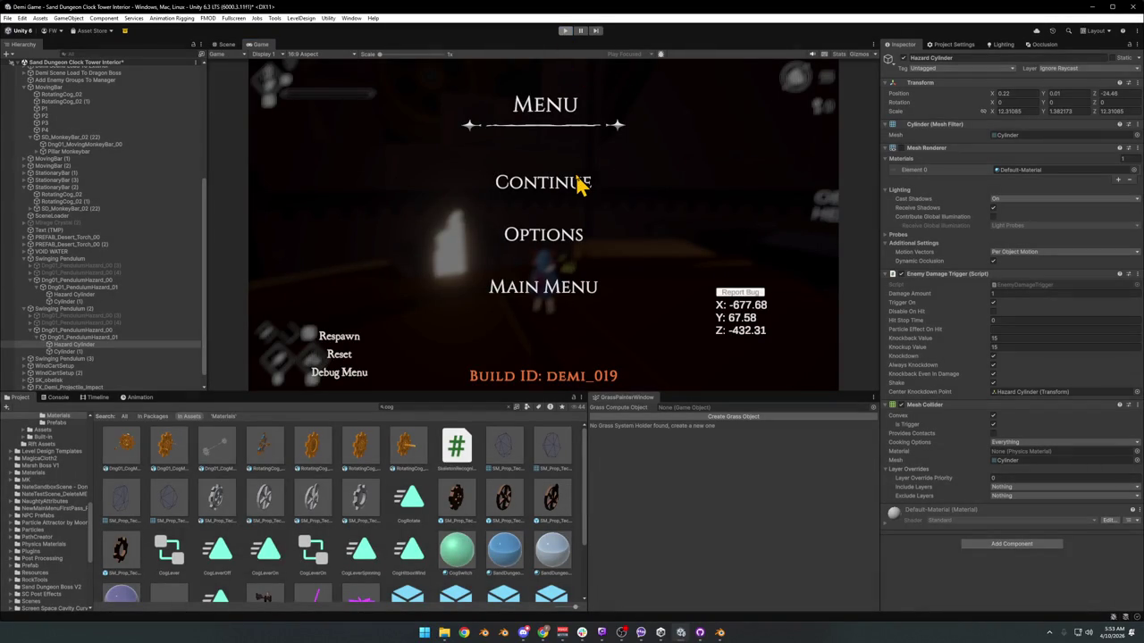